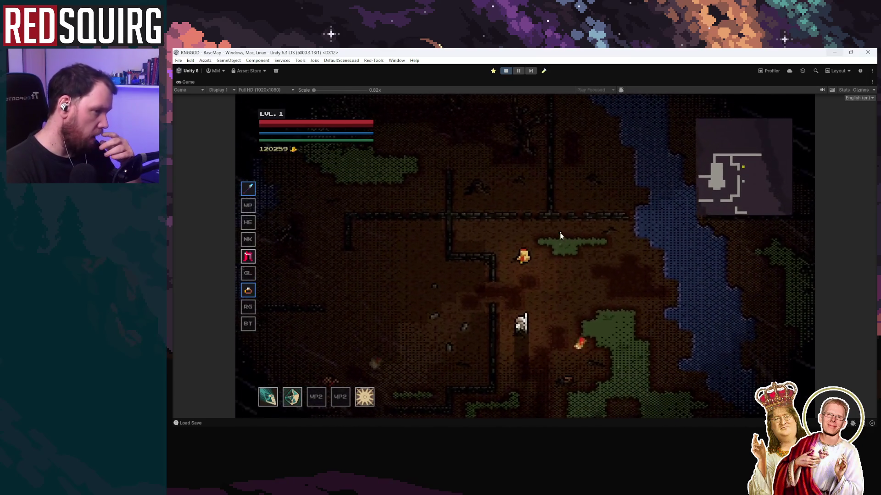
Walk the player around the burning village, stopping by the white NPC.
key("d")
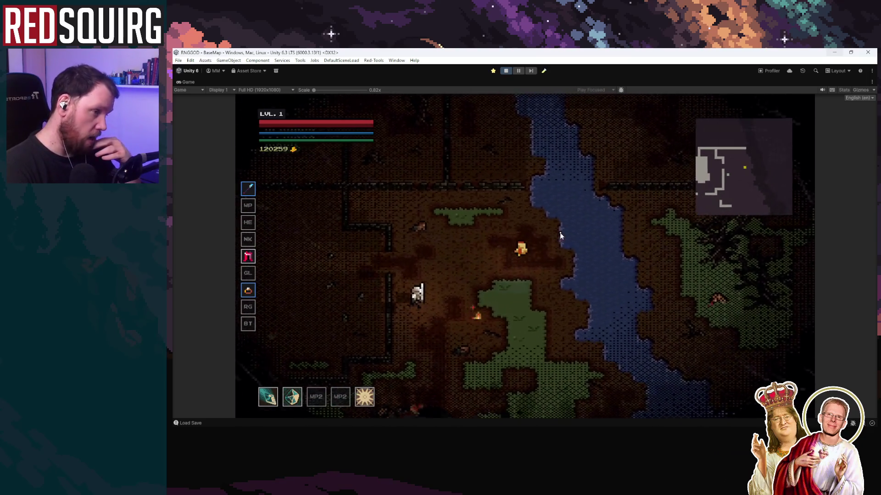
key("a")
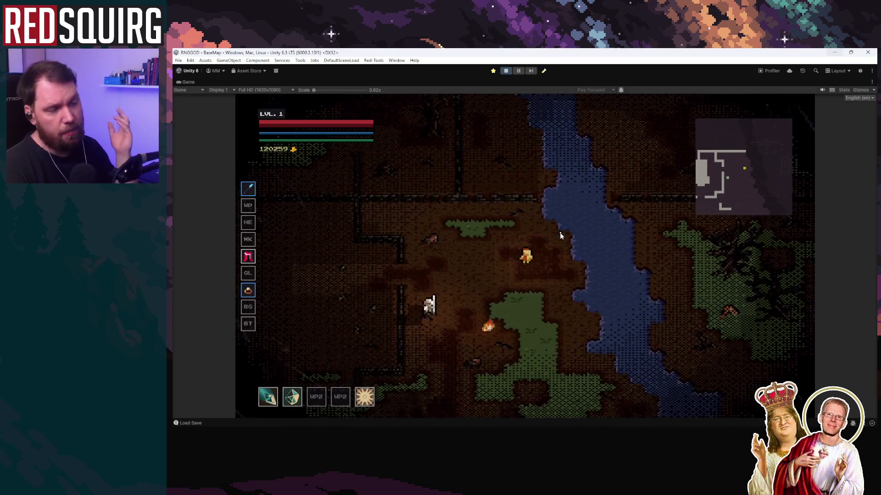
key("s")
key("a")
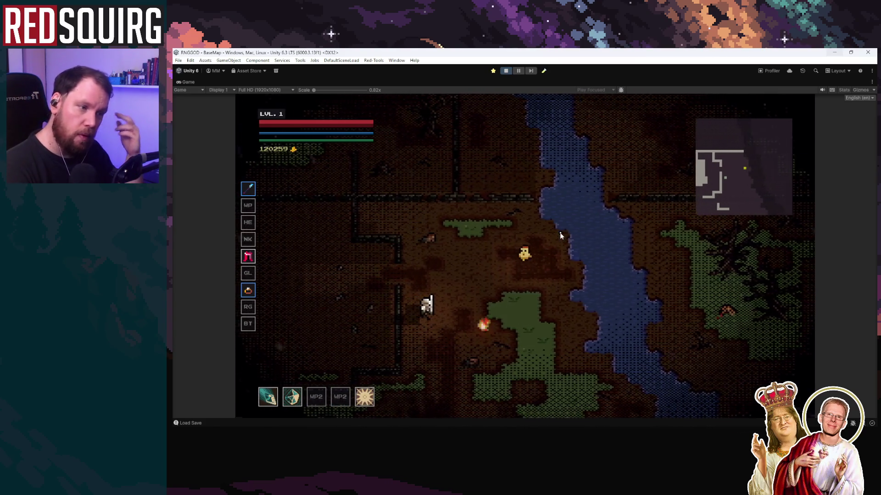
key("w")
key("a")
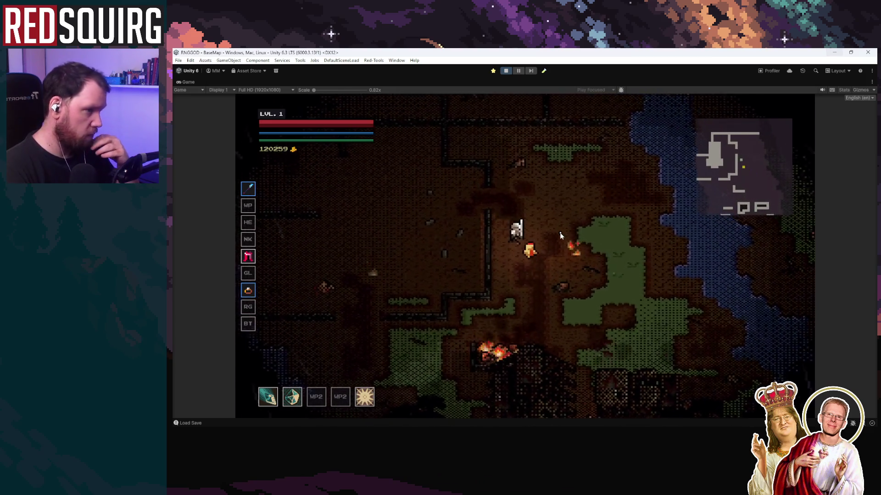
key("s")
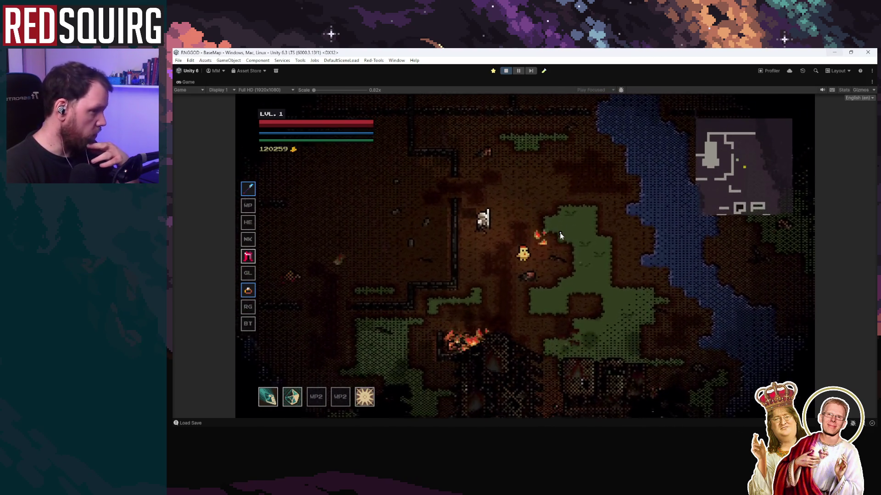
key("s")
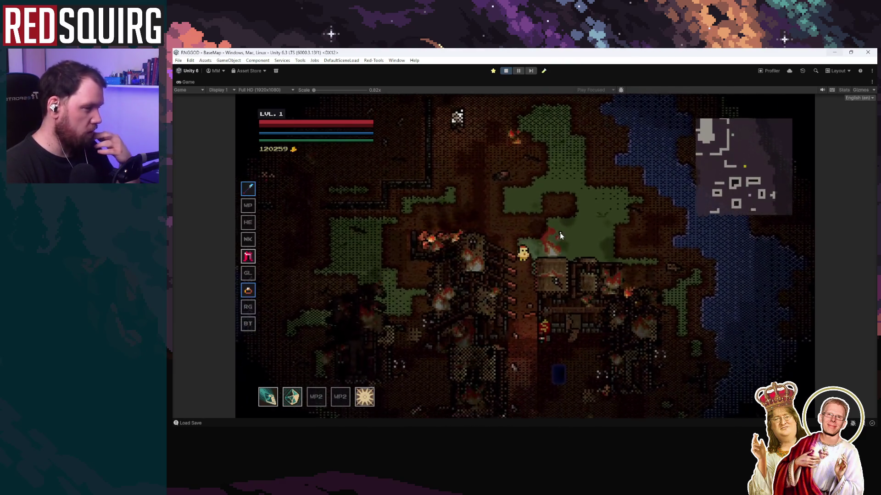
key("w")
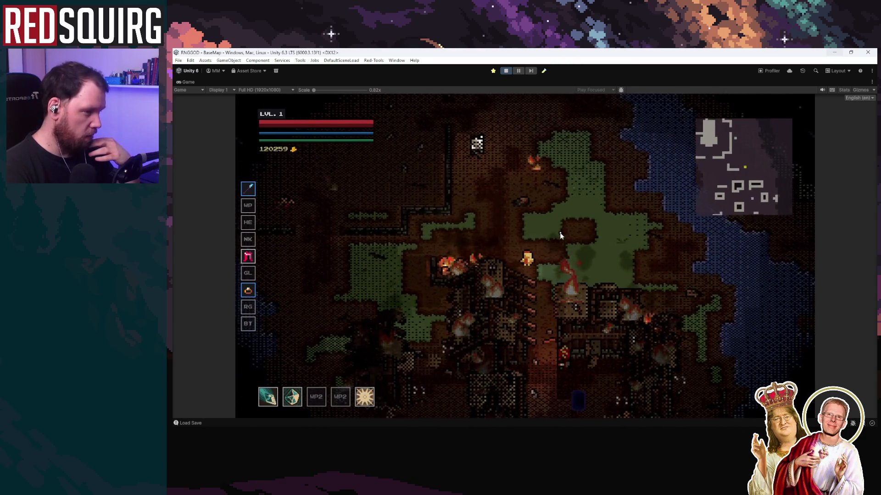
key("s")
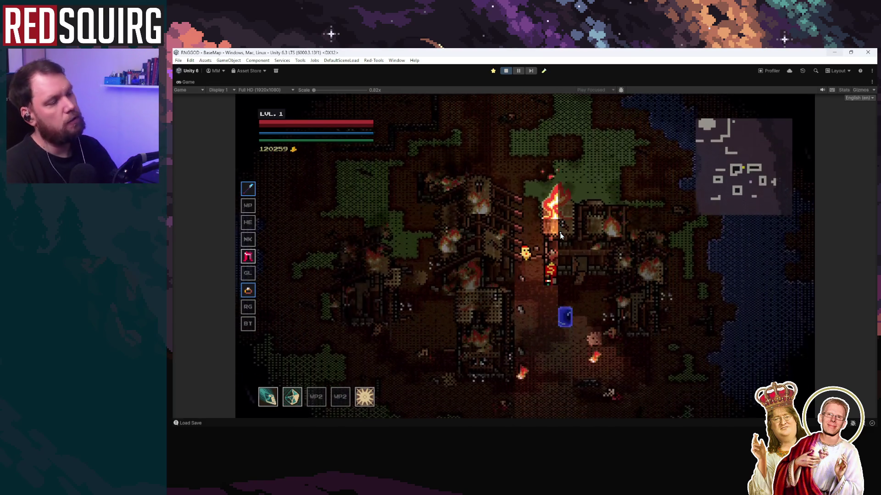
key("s")
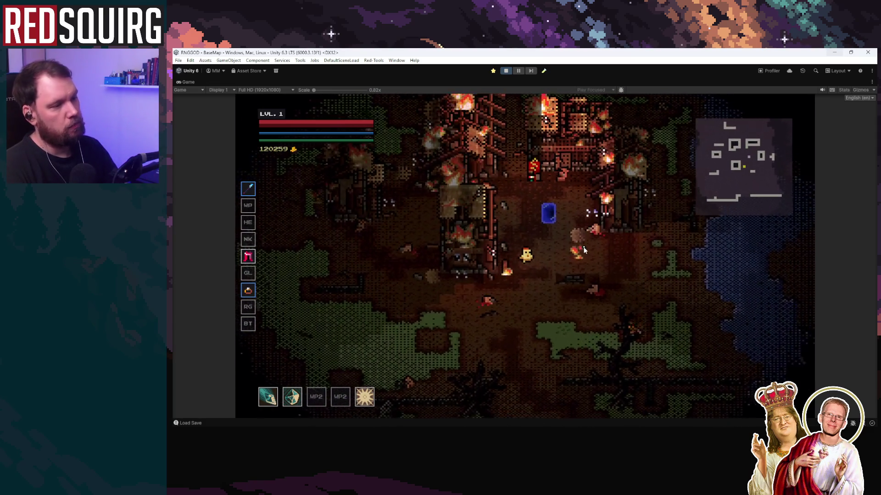
key("a")
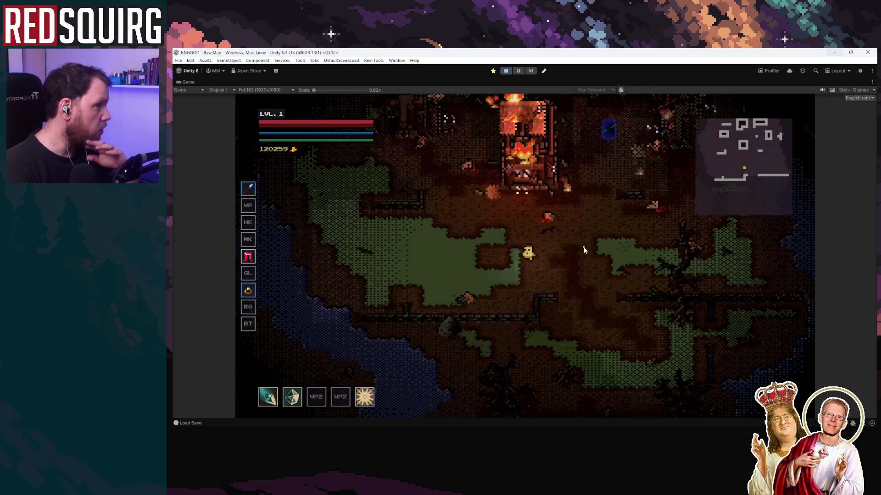
Walk down to the blue portal and travel through it into the Lower Crypt.
key("a")
key("w")
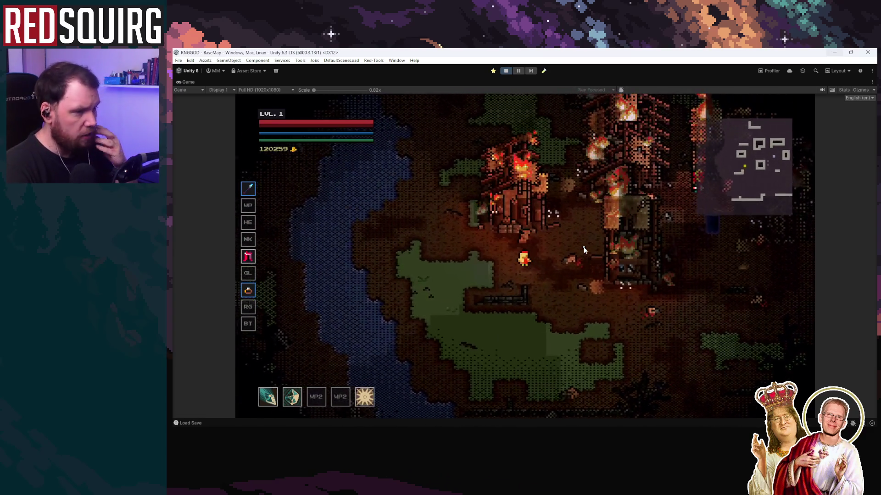
key("w")
key("d")
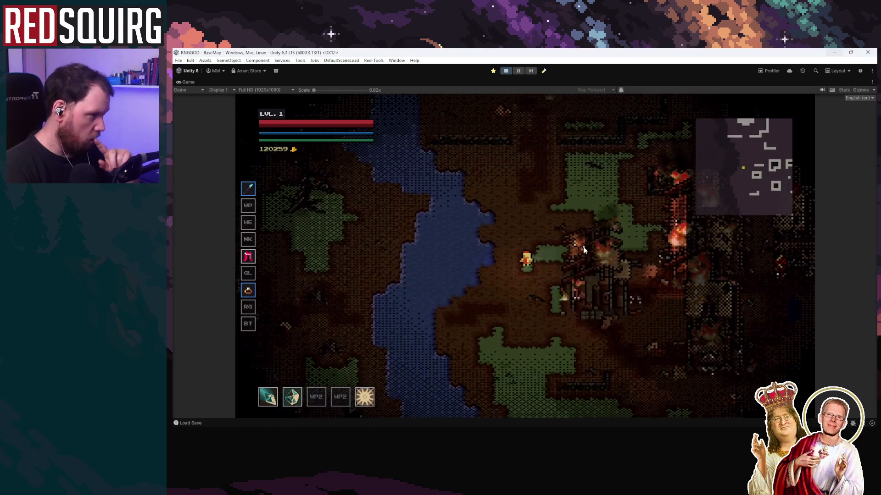
key("w")
key("d")
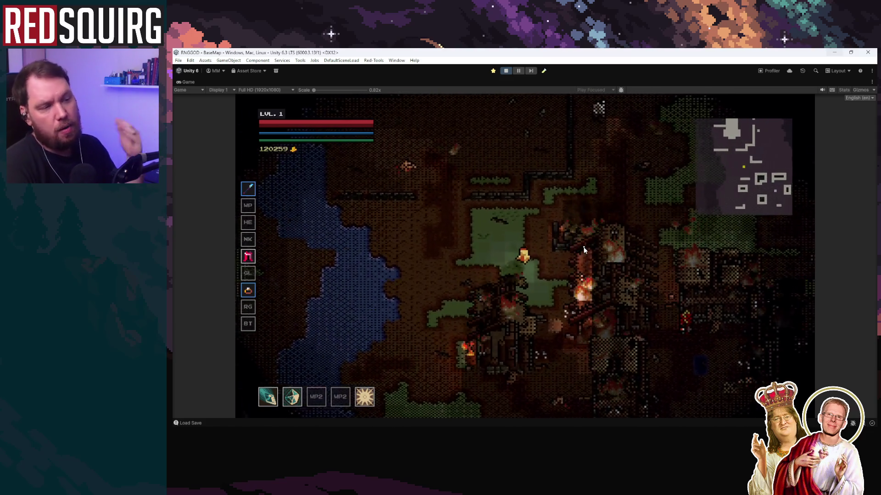
key("d")
key("s")
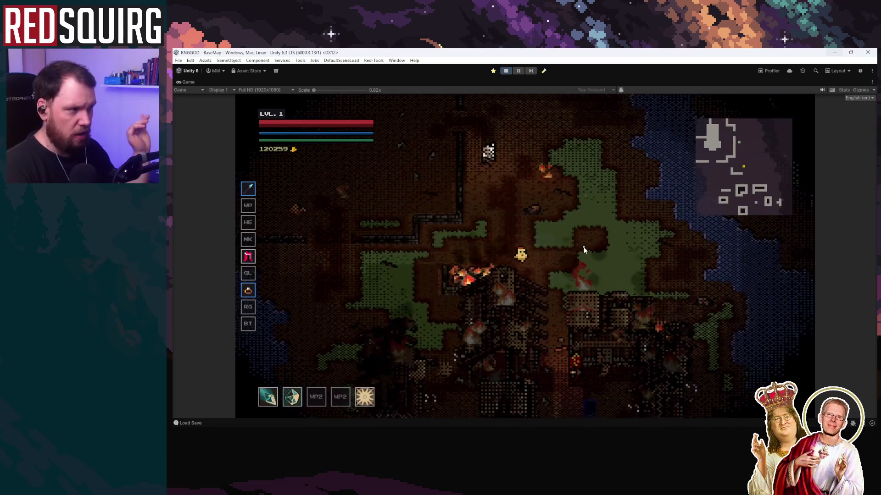
key("s")
key("d")
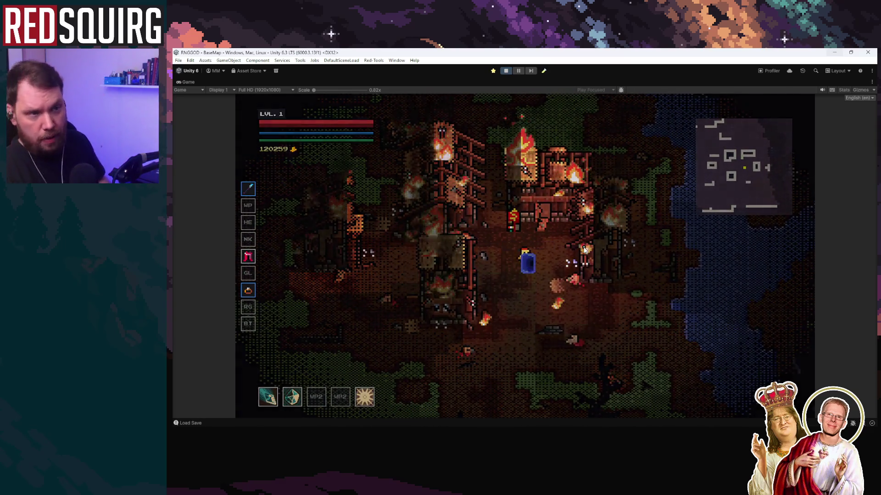
key("Escape")
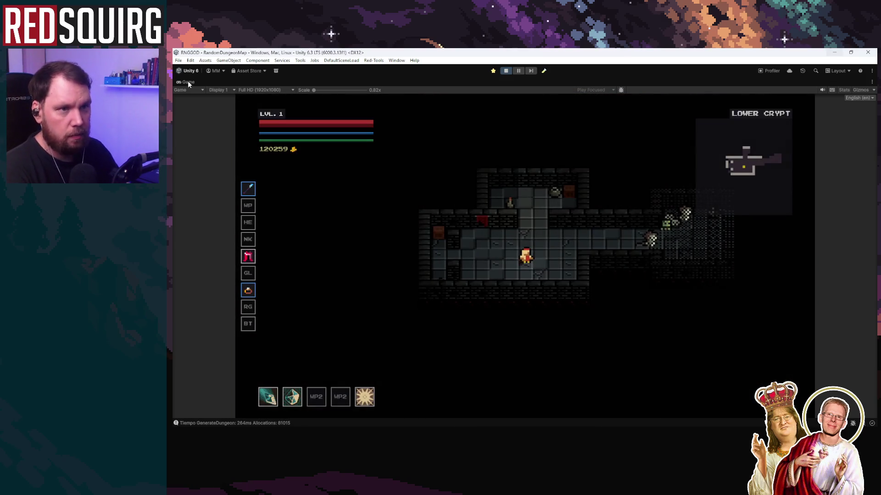
Restore the maximized Game view and resume the game.
double_click(188, 82)
key("Escape")
double_click(214, 82)
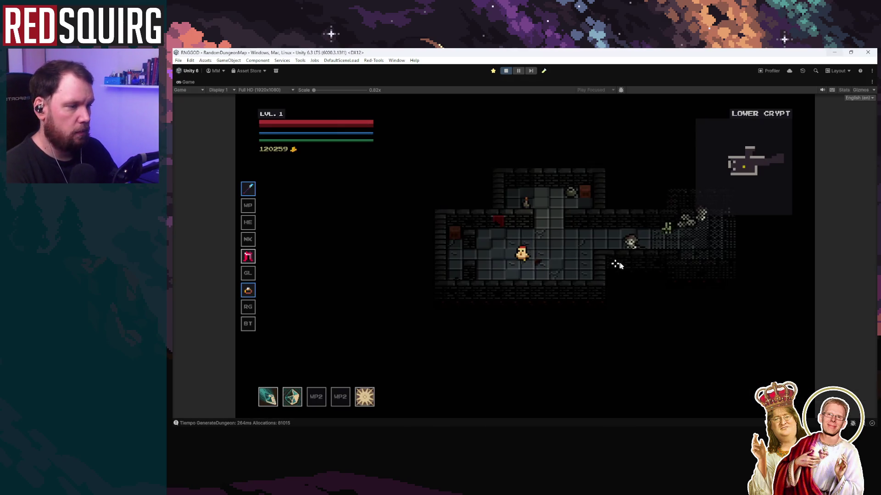
Advance right through the crypt, firing projectiles at the skeletons ahead.
key("d")
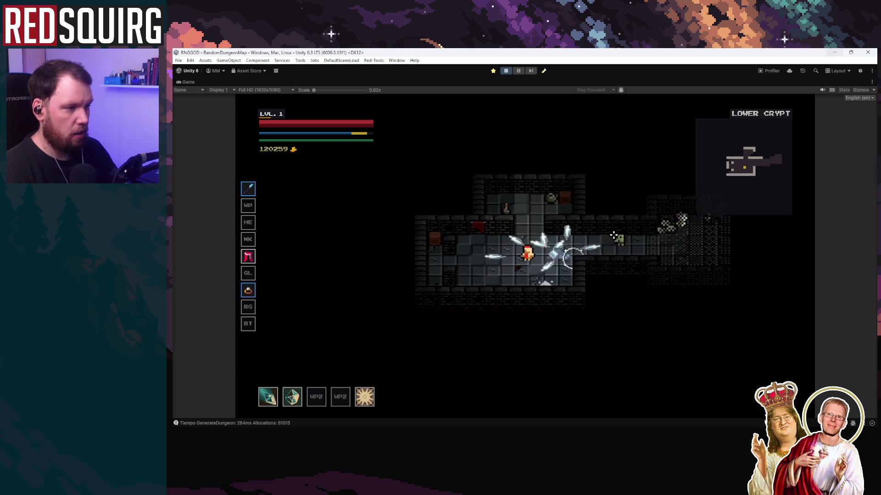
left_click(588, 254)
left_click(592, 251)
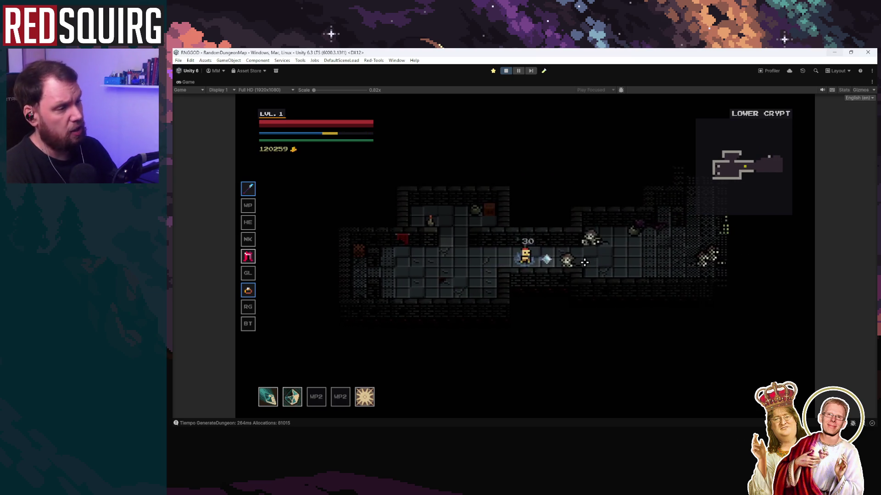
left_click(615, 240)
key("d")
left_click(592, 239)
key("d")
left_click(590, 246)
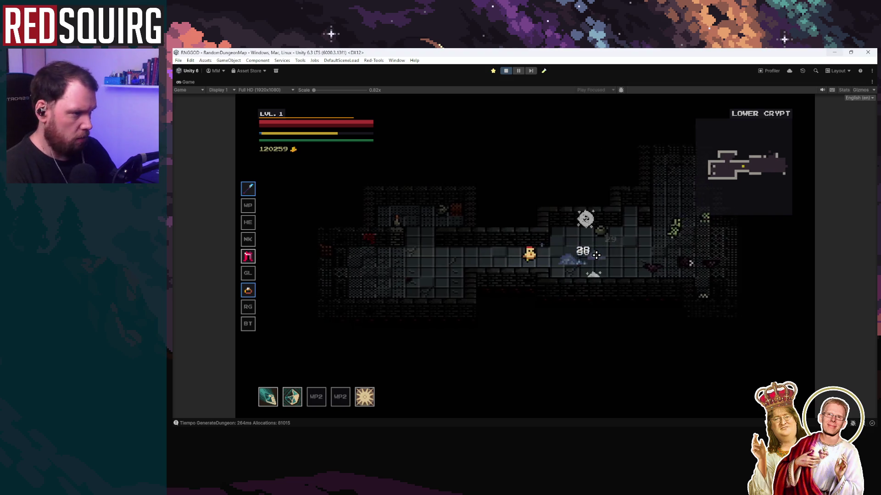
key("d")
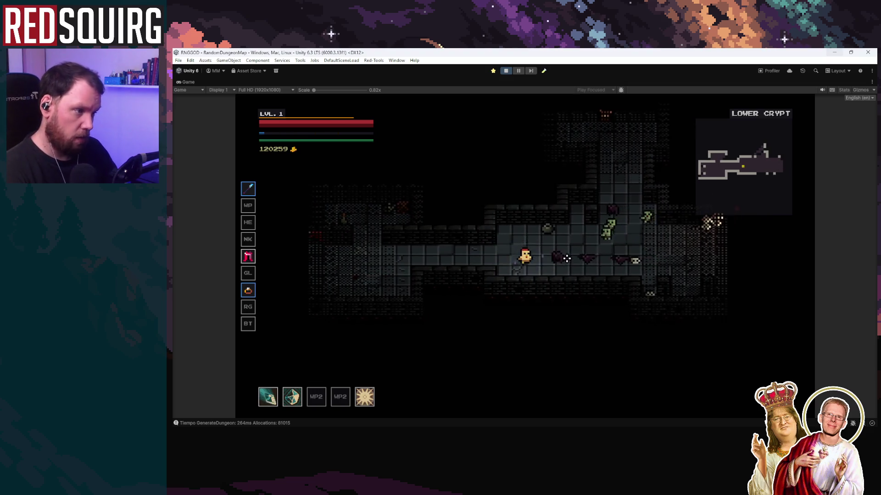
left_click(572, 255)
left_click(574, 254)
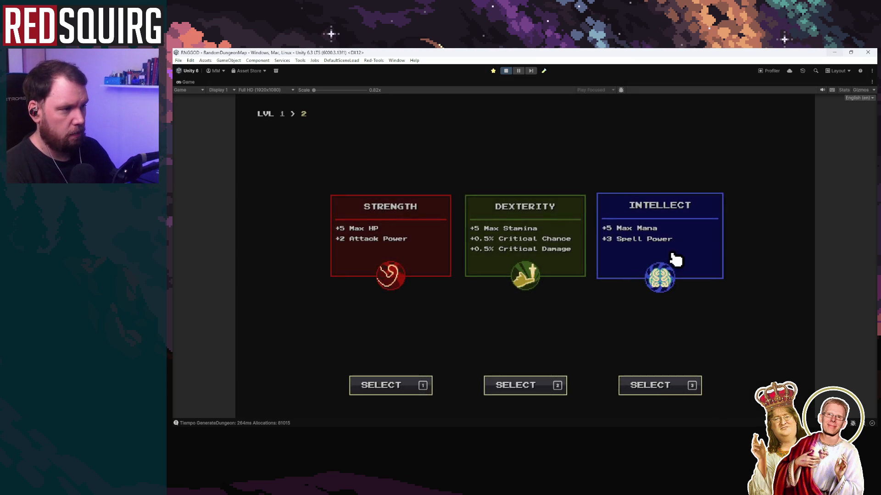
Choose Intellect at level-up, spend the skill point on Cryo Mastery, and keep fighting skeletons.
left_click(668, 262)
left_click(473, 353)
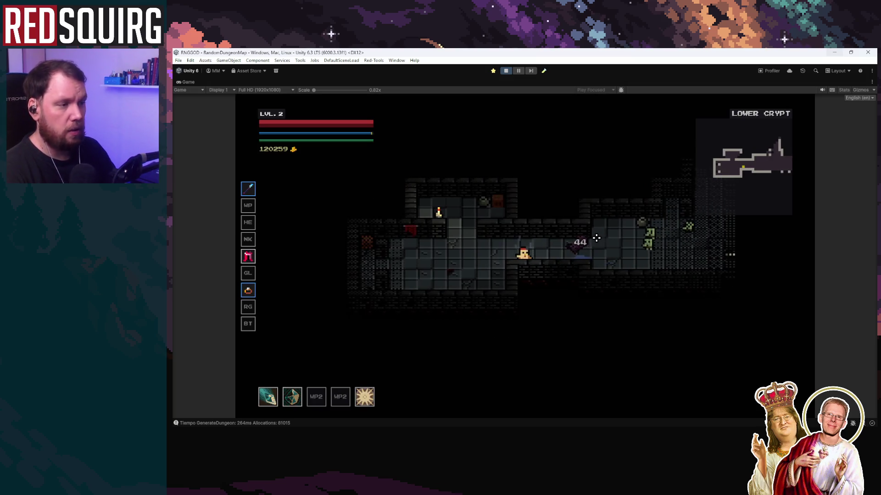
key("d")
left_click(573, 249)
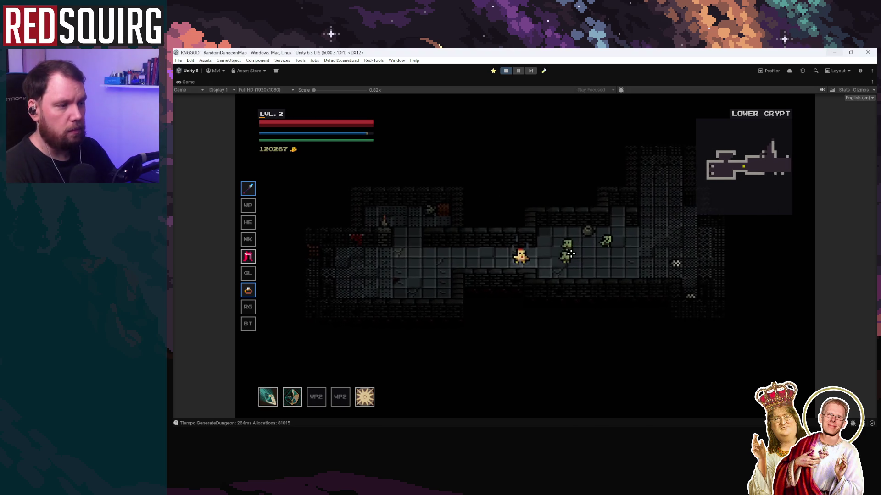
left_click(570, 253)
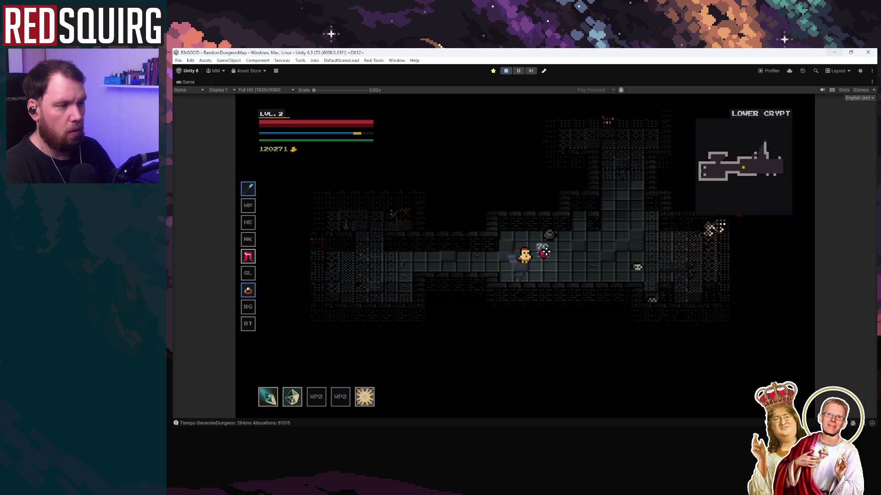
key("d")
left_click(591, 248)
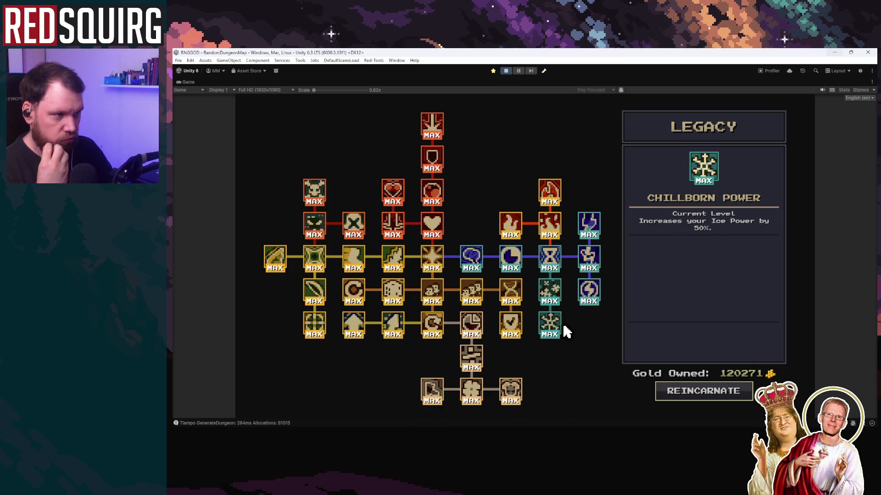
Reincarnate, claim Punzora the Barbarian, and start walking in the village.
left_click(712, 390)
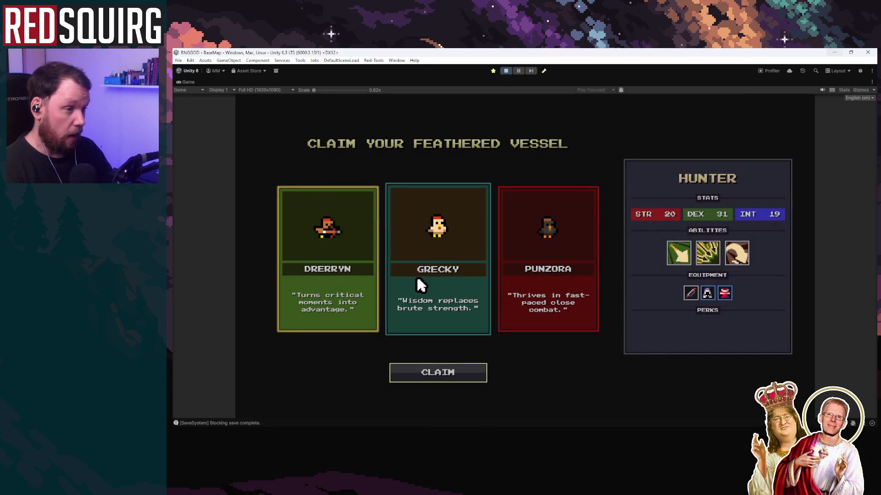
left_click(575, 292)
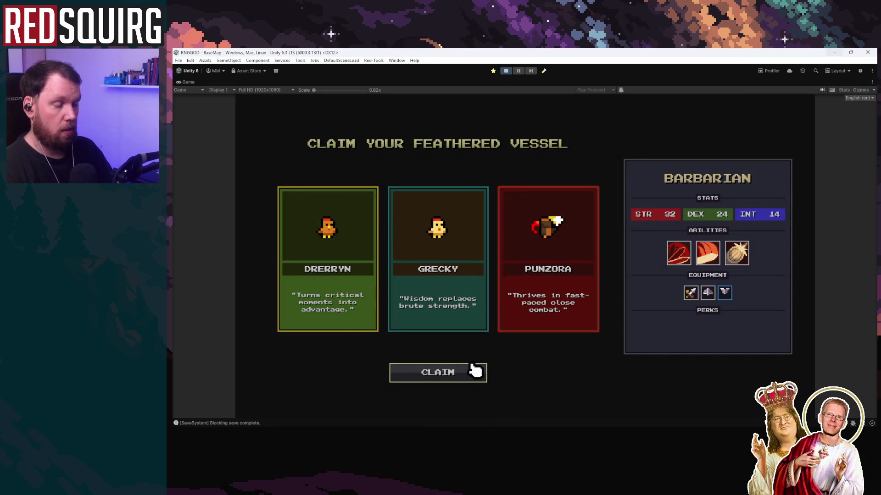
left_click(480, 367)
key("w+d")
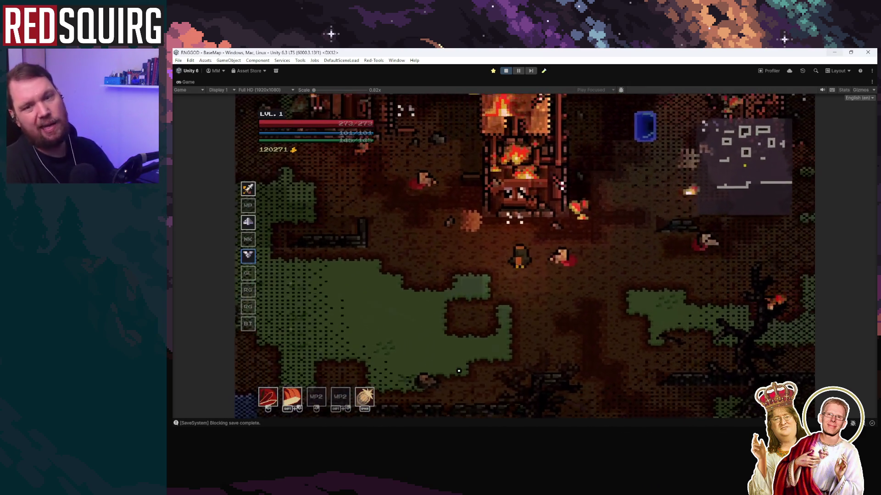
Enter the crypt portal, fight right through the rooms, and choose Strength at level 2.
key("w")
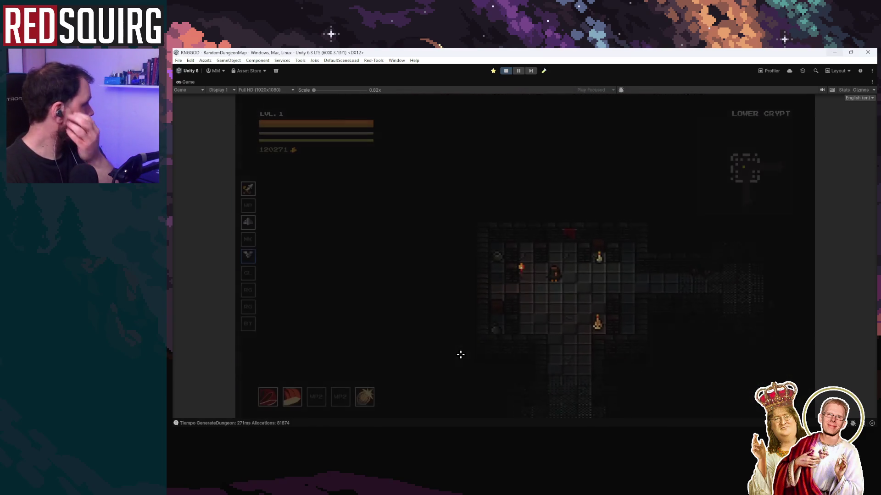
key("d")
key("d")
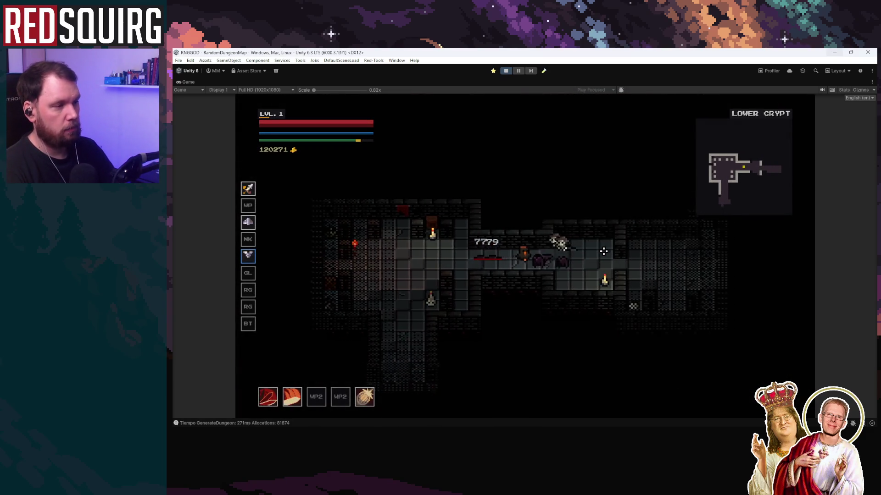
key("d")
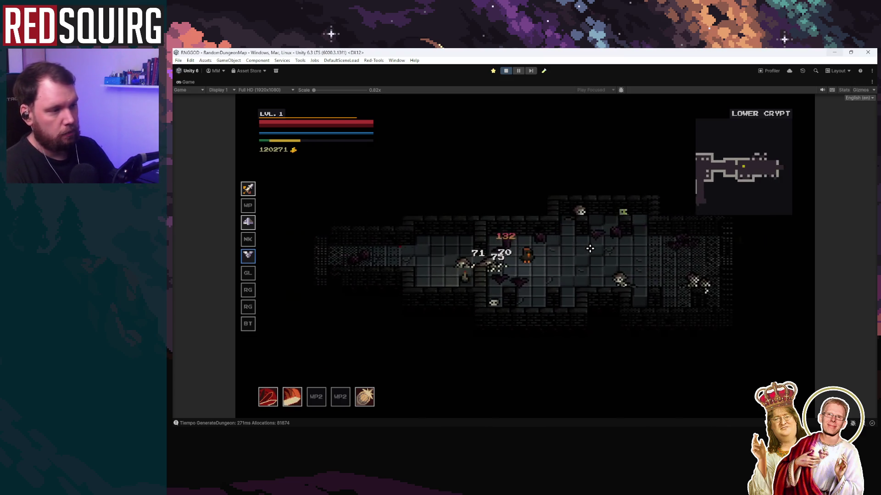
key("d")
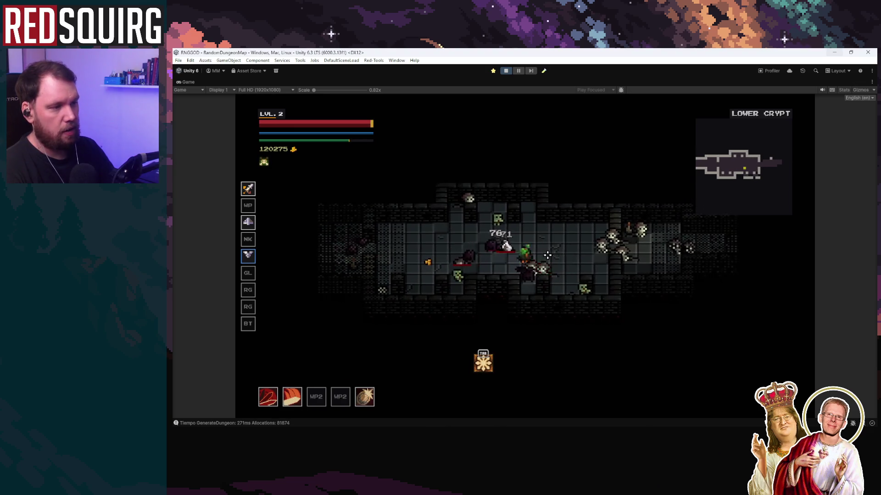
key("Tab")
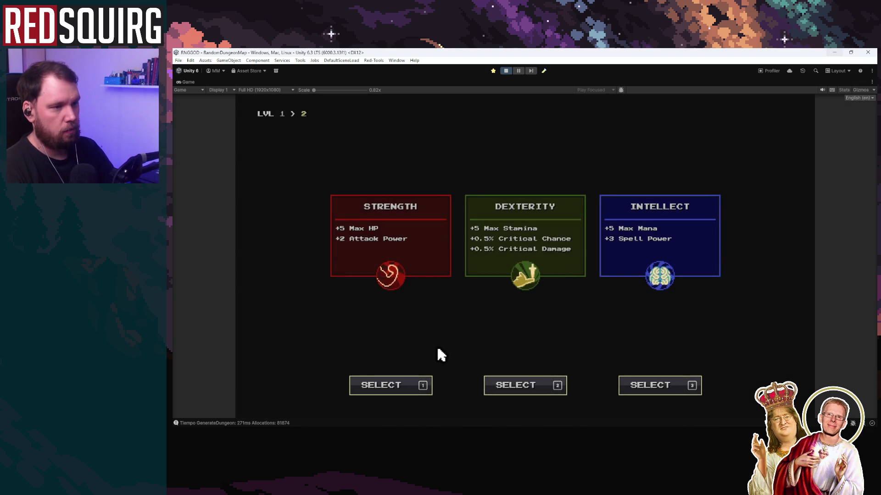
key("1")
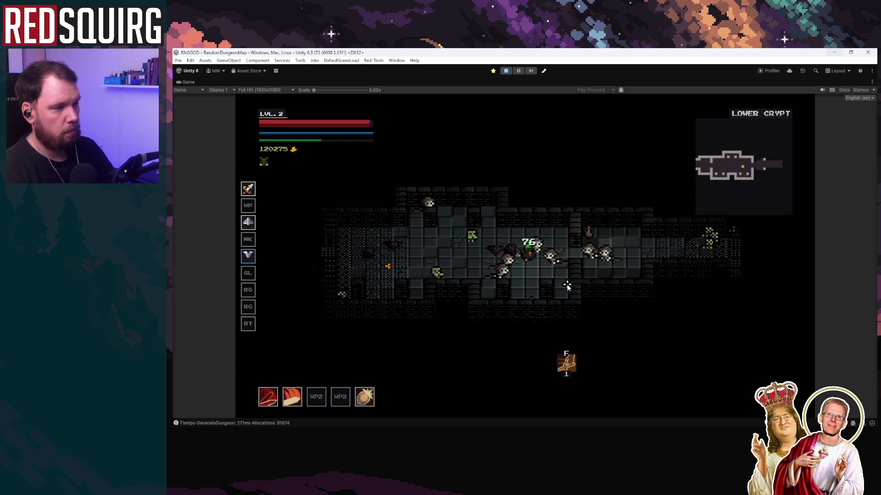
Fight south through the crypt, then take an upgrade card and the SPIN skill at level 3.
key("d")
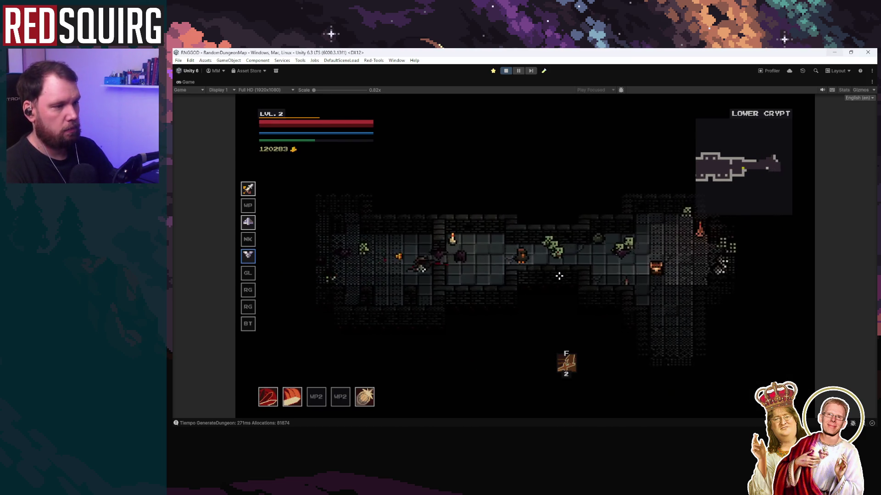
key("s")
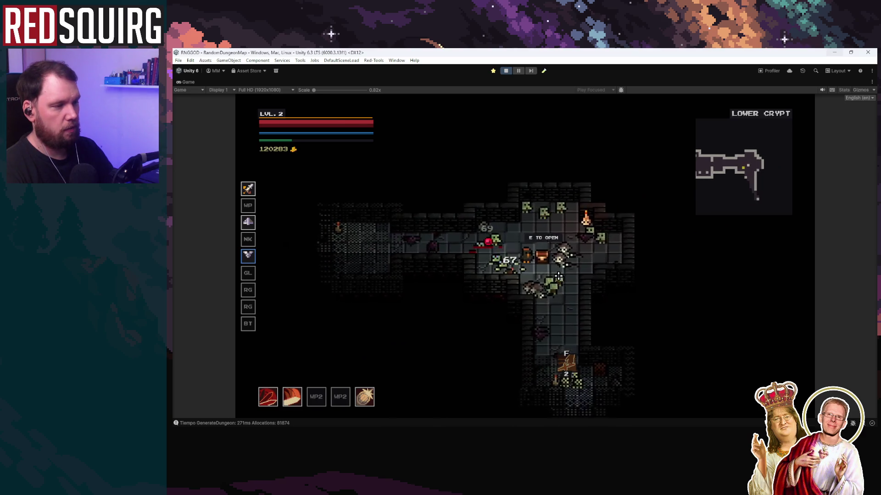
key("s")
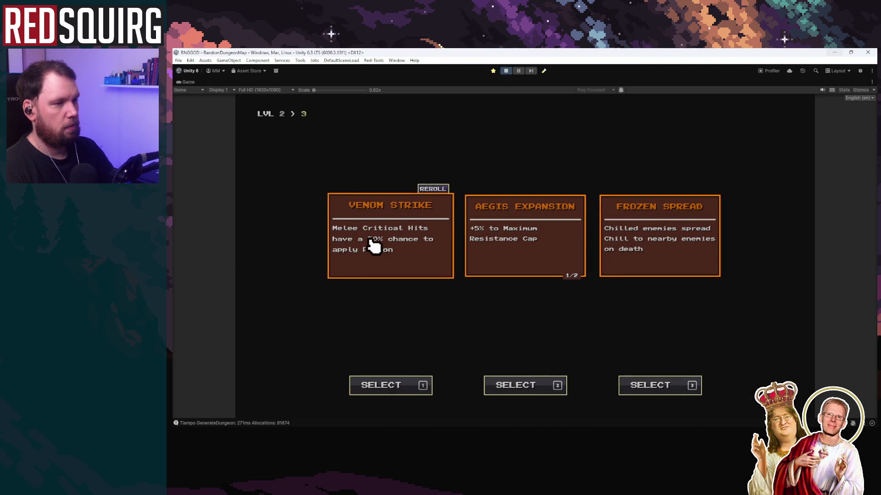
left_click(380, 250)
left_click(475, 270)
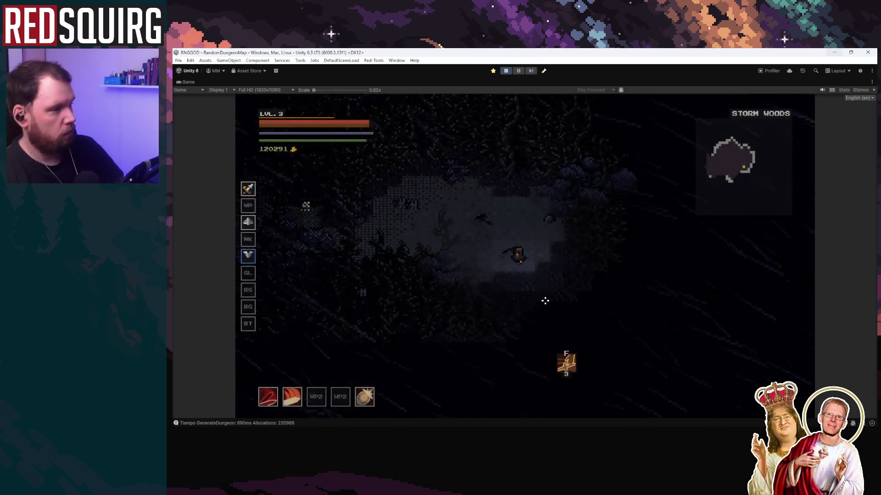
Attack the Storm Woods enemies while moving down-left through the woods.
left_click(520, 243)
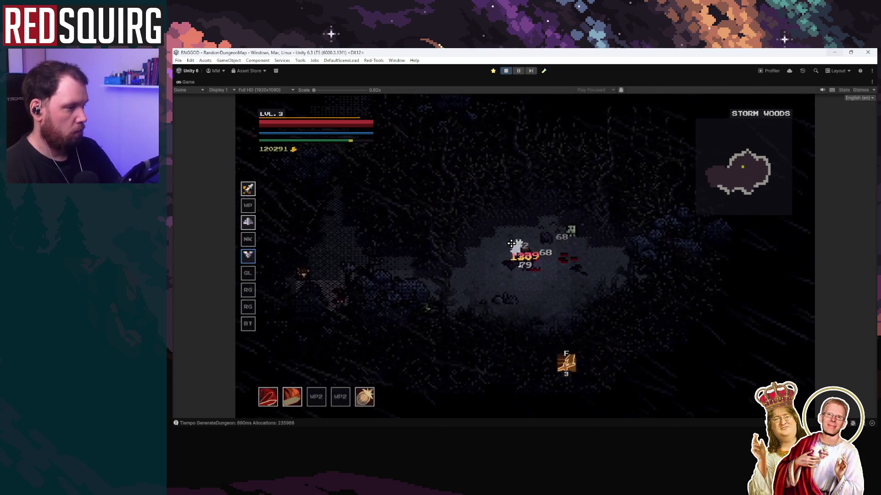
left_click(510, 244)
key("a")
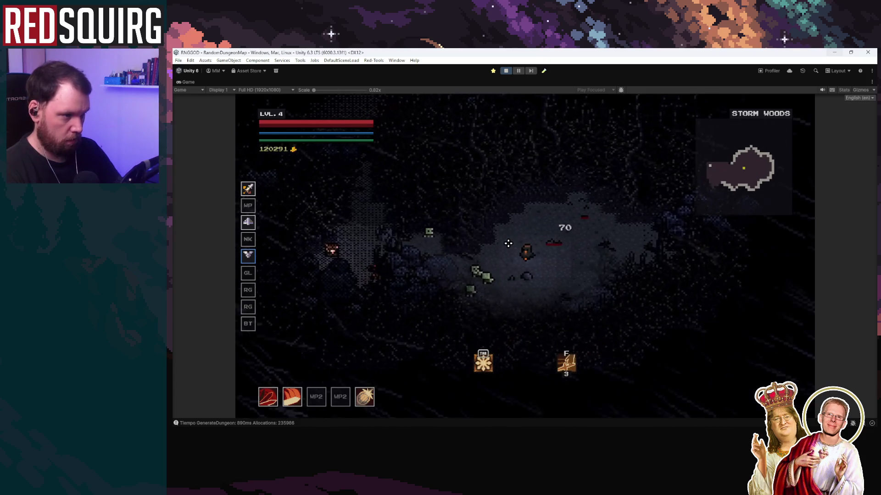
key("a")
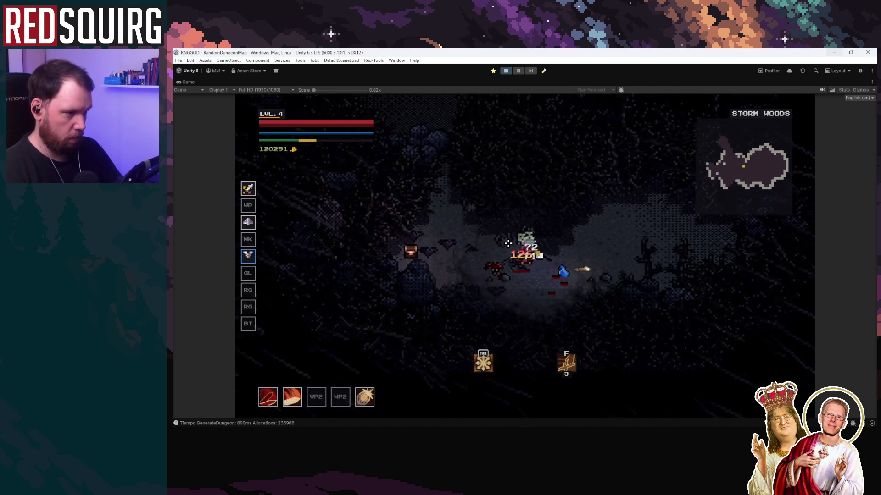
key("s")
key("a")
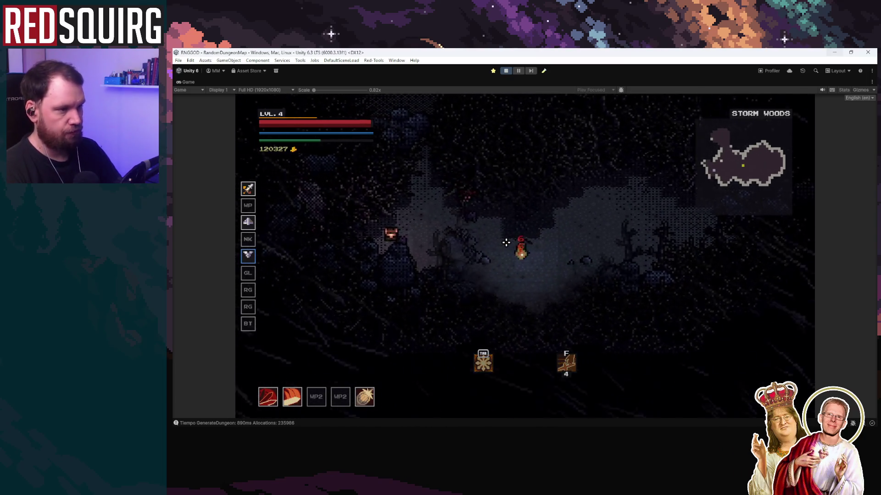
Fight toward the red door and go through it into the Dark Path.
key("a")
key("w")
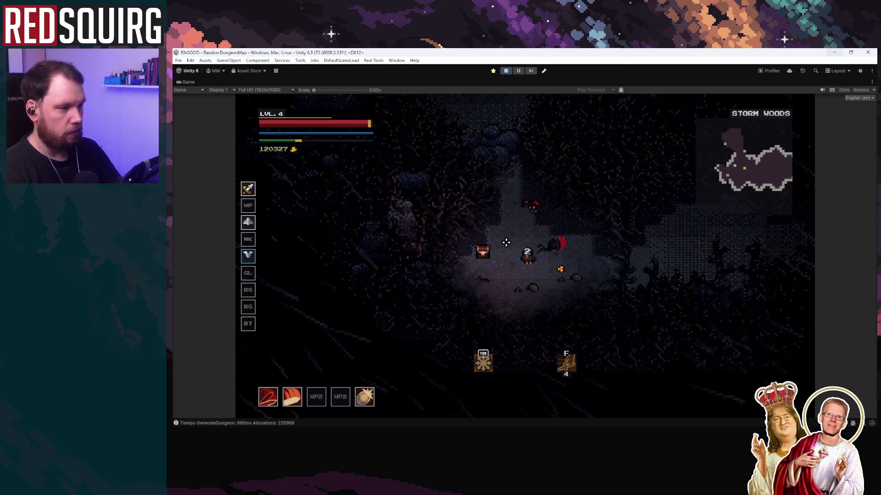
key("d")
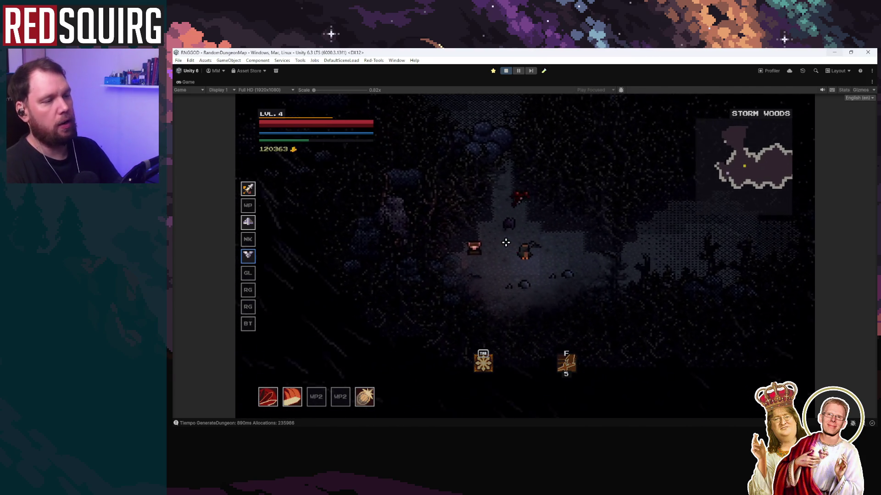
key("s")
key("a")
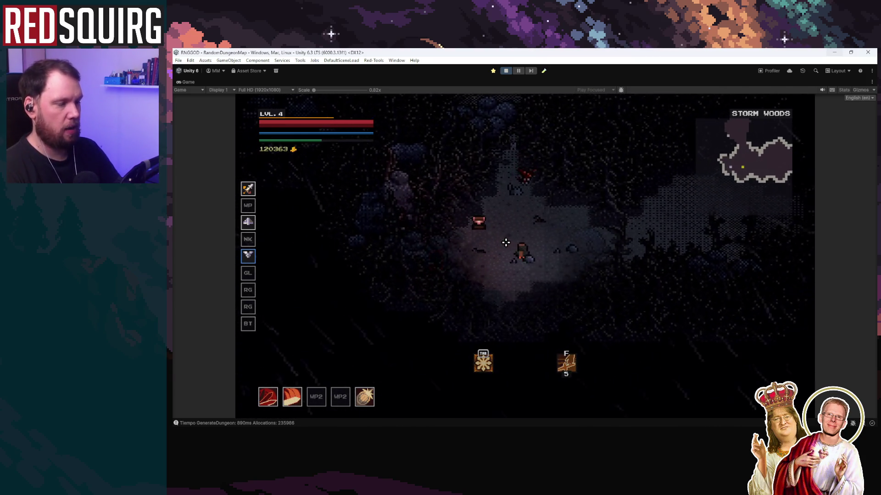
key("e")
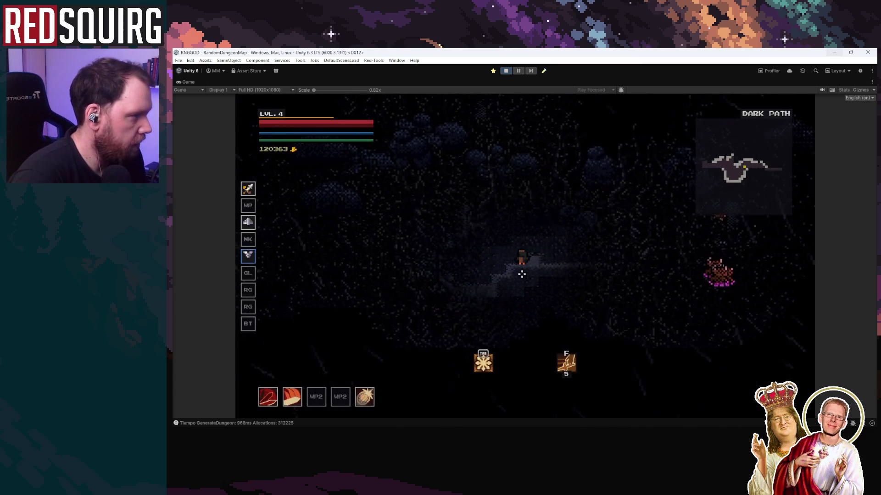
Attack the approaching enemies, choose Strength at level 4, and close the skill tree.
left_click(582, 261)
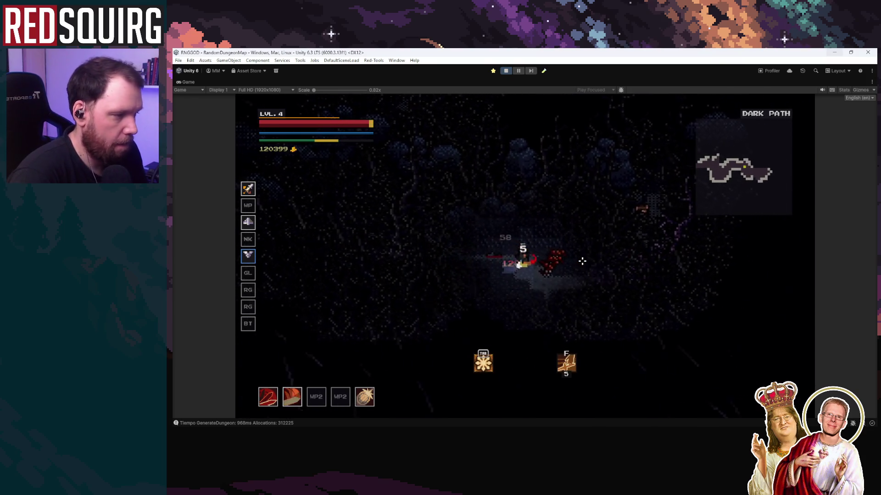
left_click(582, 260)
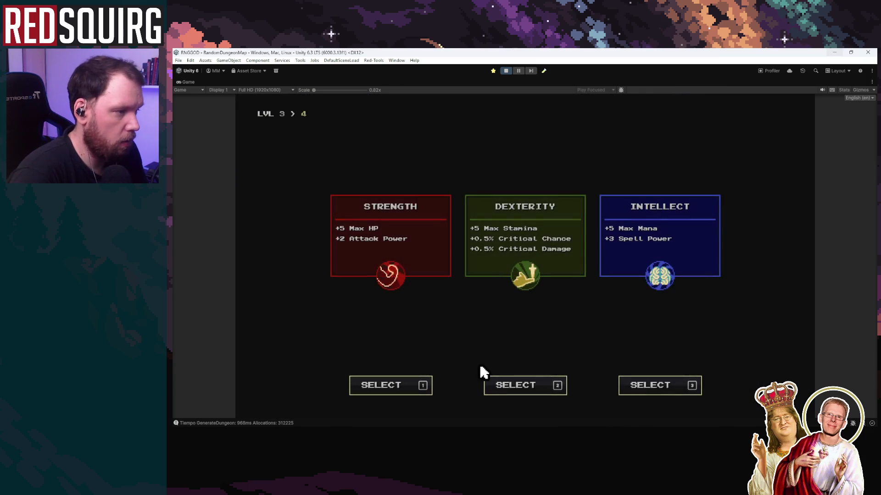
left_click(384, 295)
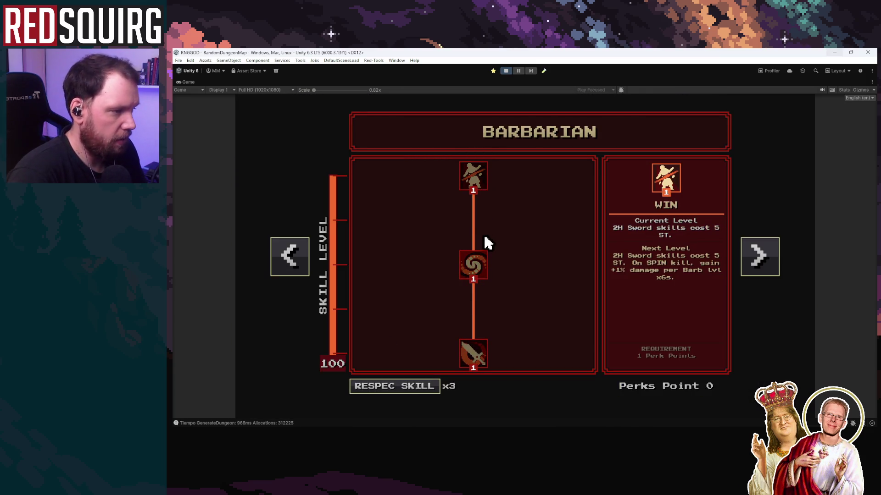
key("Escape")
Strike the enemies beside the hero until level 5, choosing Strength again.
left_click(533, 278)
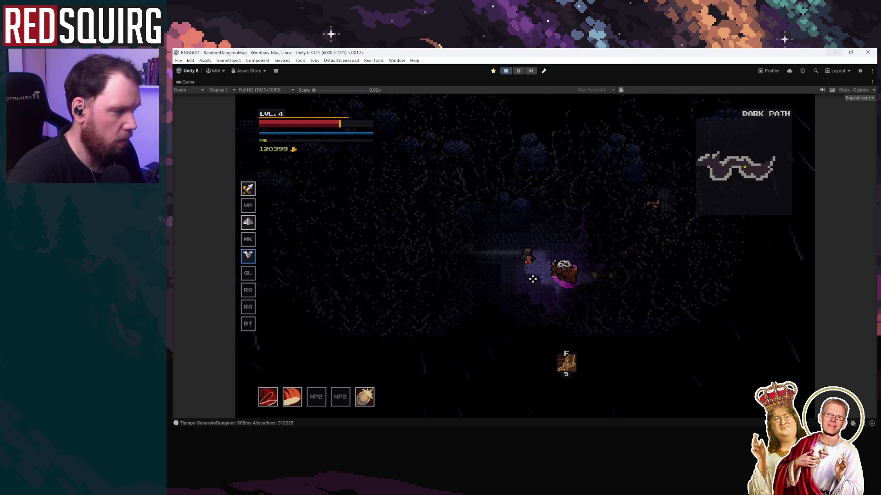
left_click(563, 271)
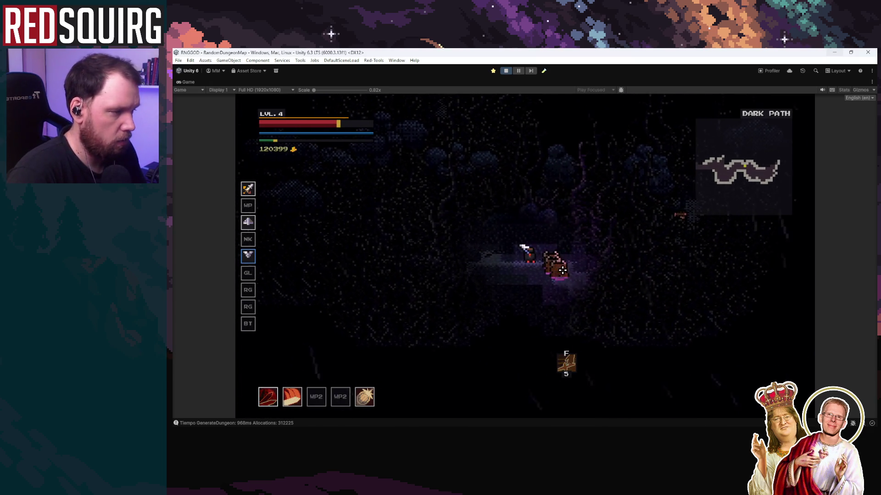
left_click(562, 270)
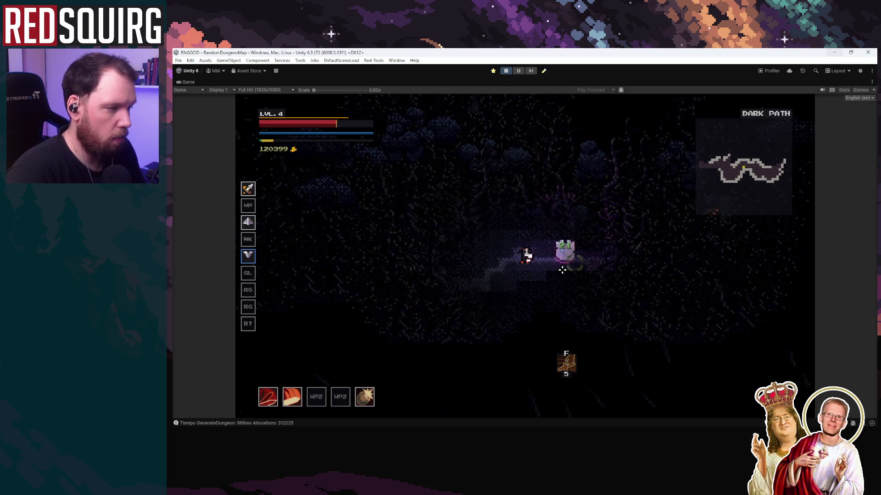
left_click(563, 262)
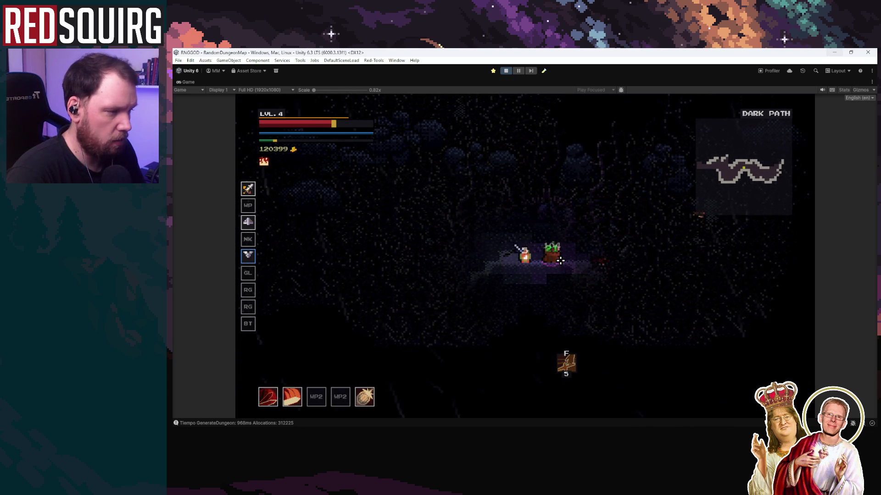
left_click(560, 261)
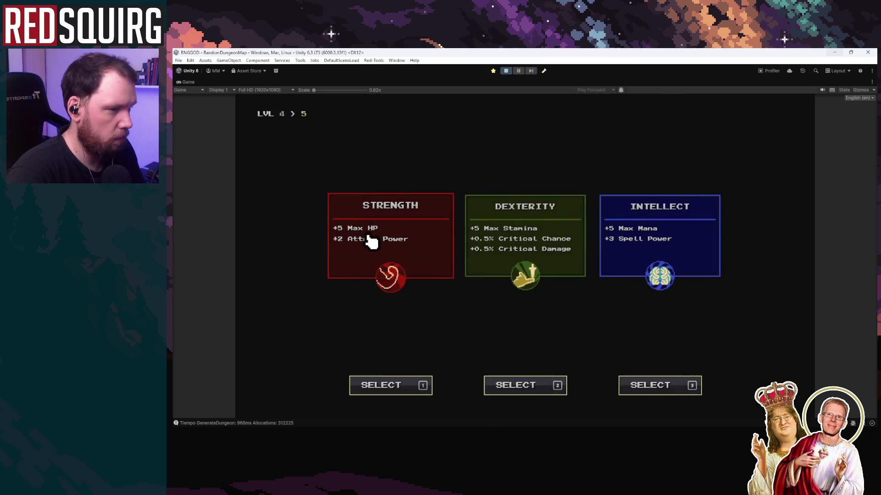
left_click(367, 240)
Move north into a new area, attack its enemies, then head south-west.
key("w")
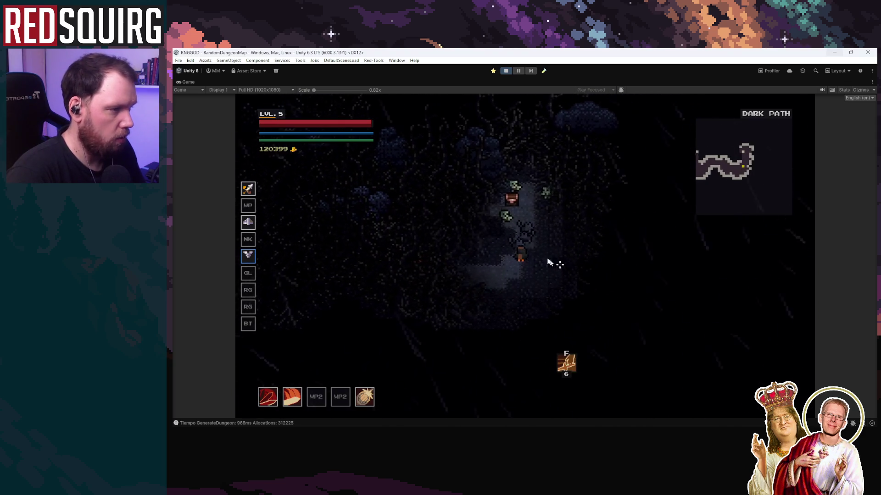
left_click(518, 245)
key("s")
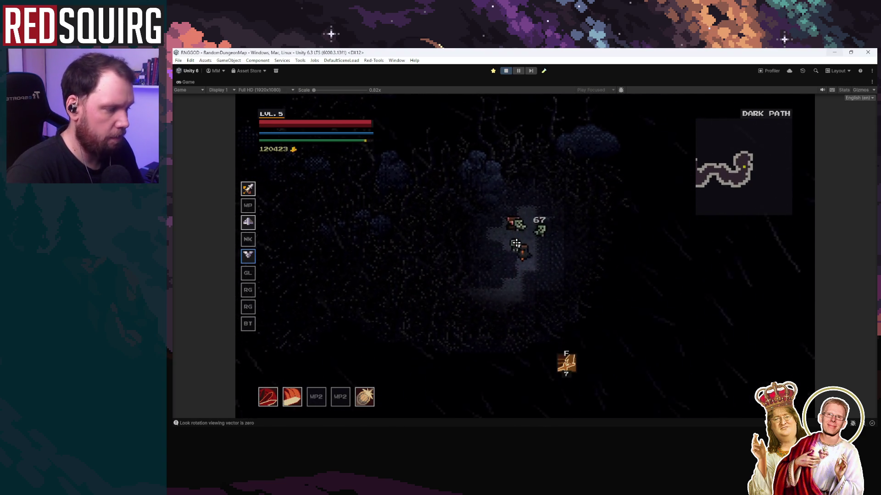
key("a")
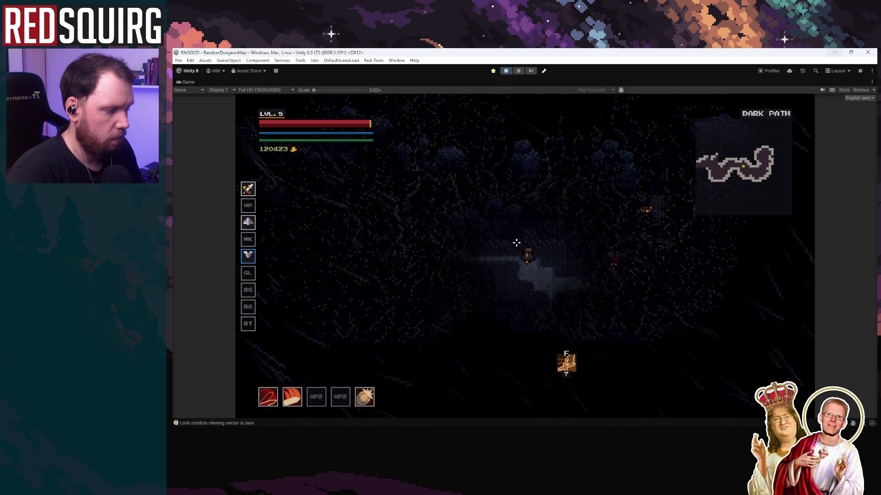
key("s")
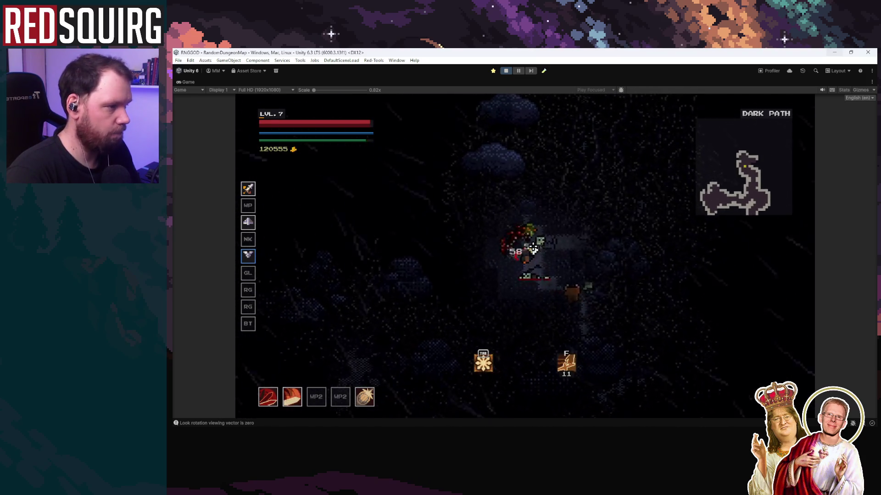
Push north through Dark Path fighting enemies and enter the blue portal.
key("w")
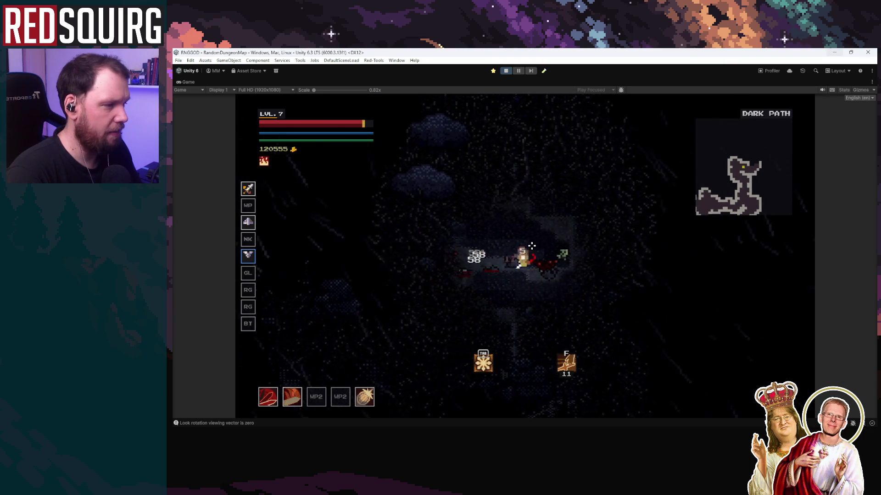
key("w")
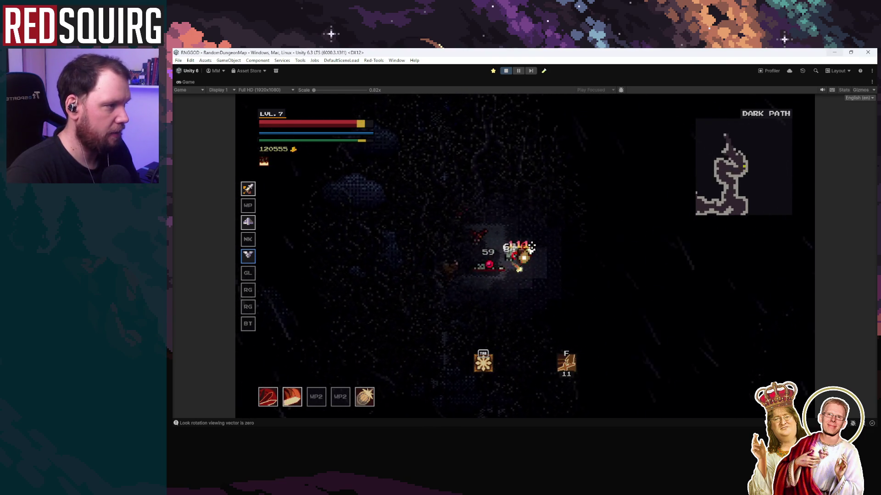
key("w")
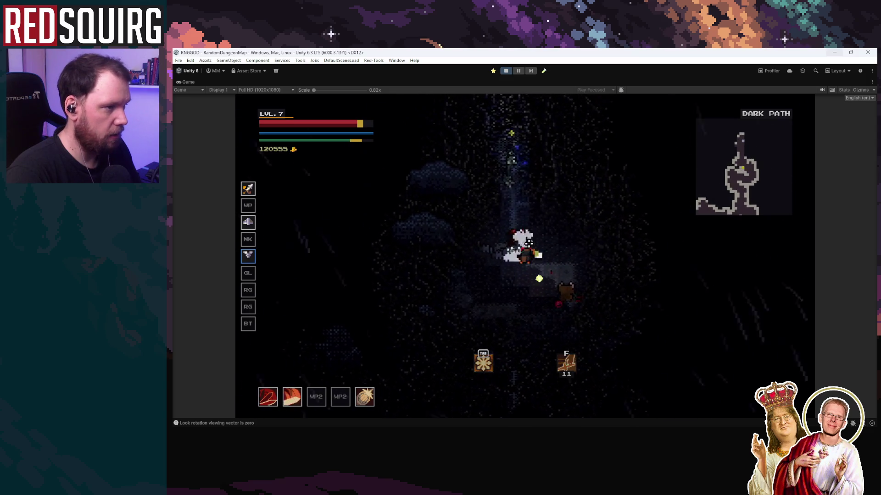
key("w")
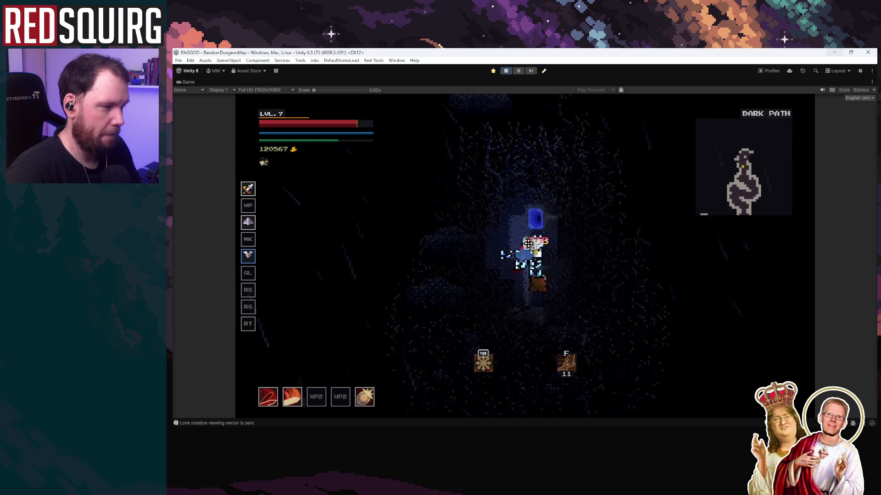
key("w")
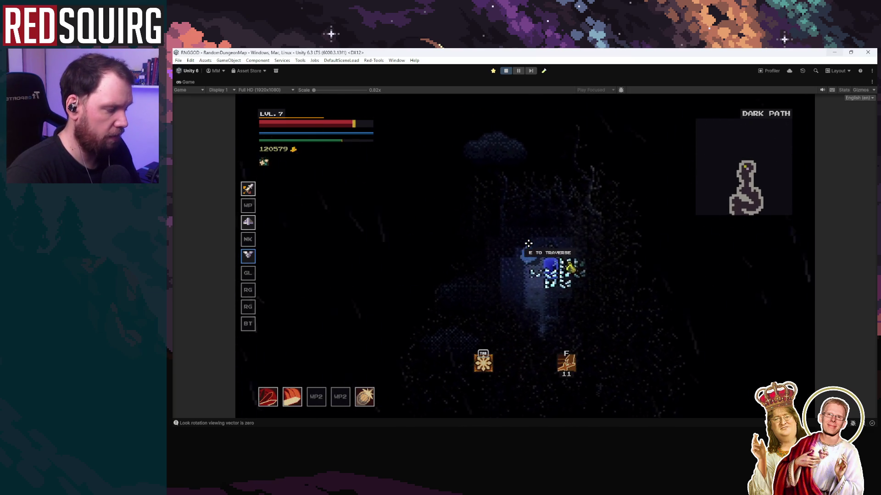
key("e")
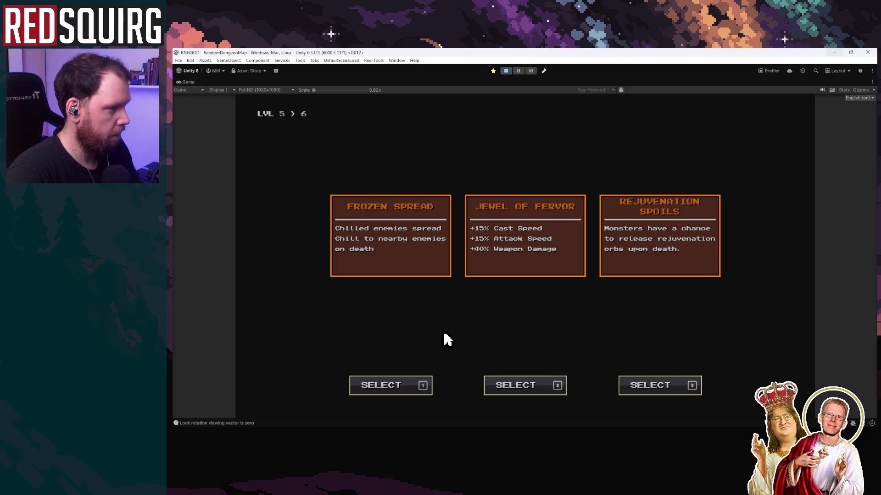
Take Jewel of Fervor, a level 7 stat card, and a third SPIN rank, then close the tree.
left_click(552, 243)
left_click(400, 246)
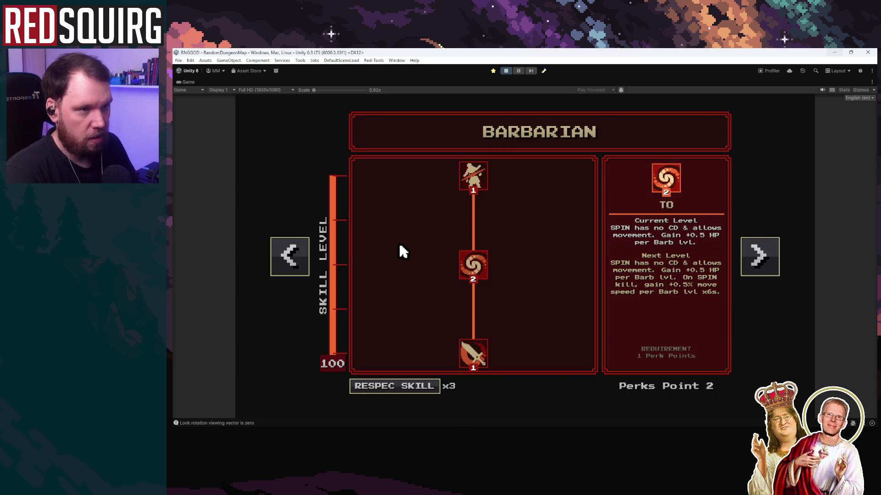
left_click(477, 273)
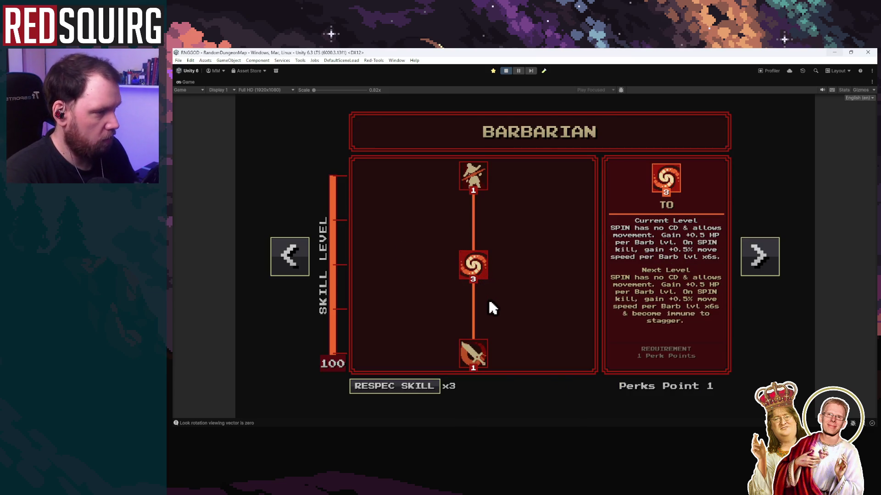
left_click(477, 185)
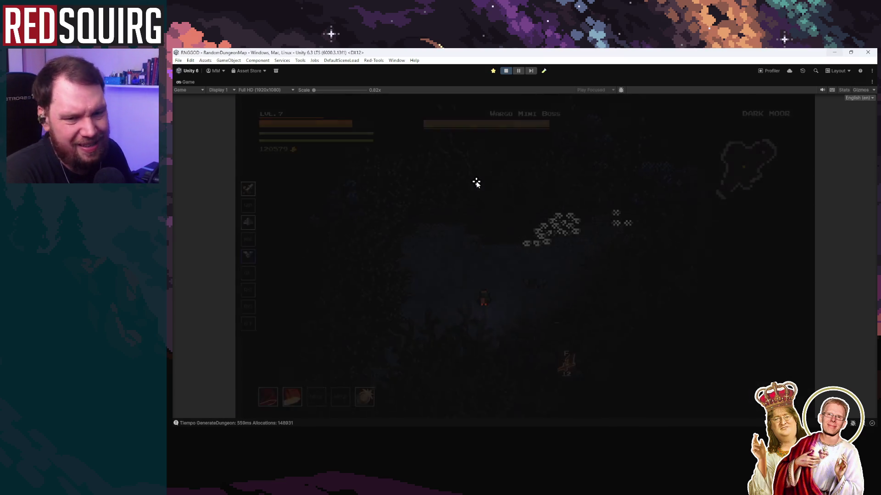
Move up to the Wargo Mini Boss and attack it repeatedly until it dies.
key("w")
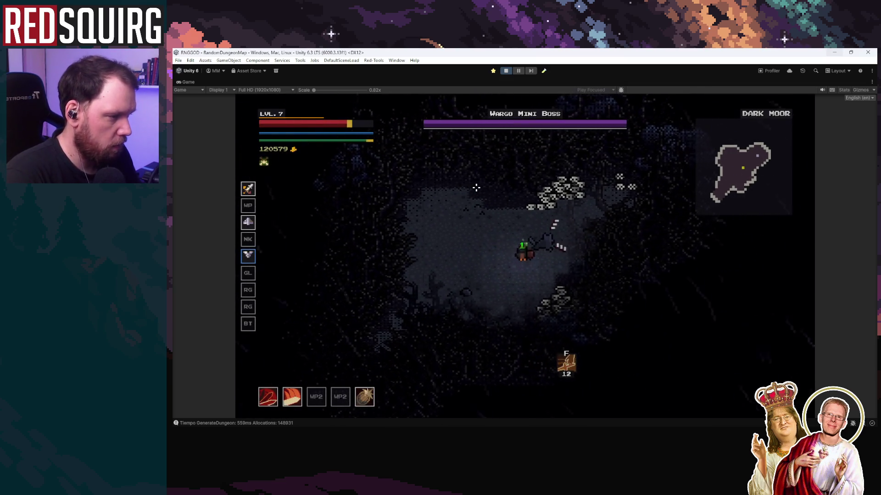
left_click(545, 284)
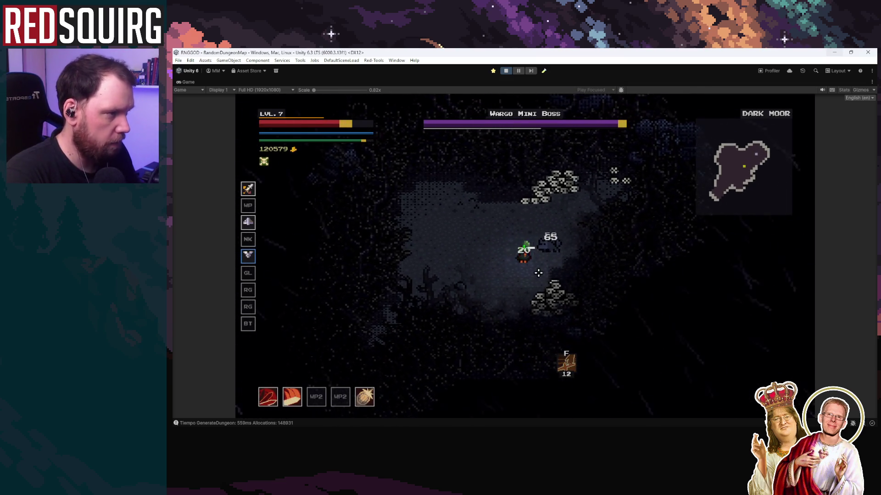
left_click(530, 251)
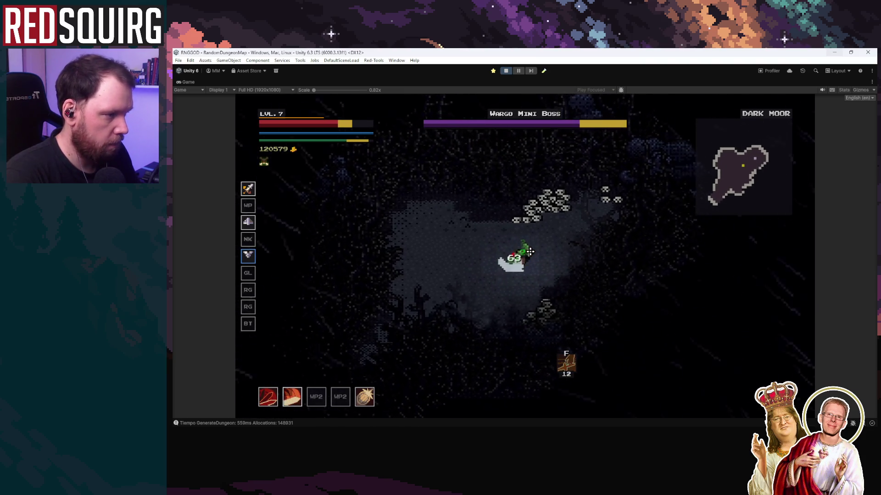
left_click(530, 251)
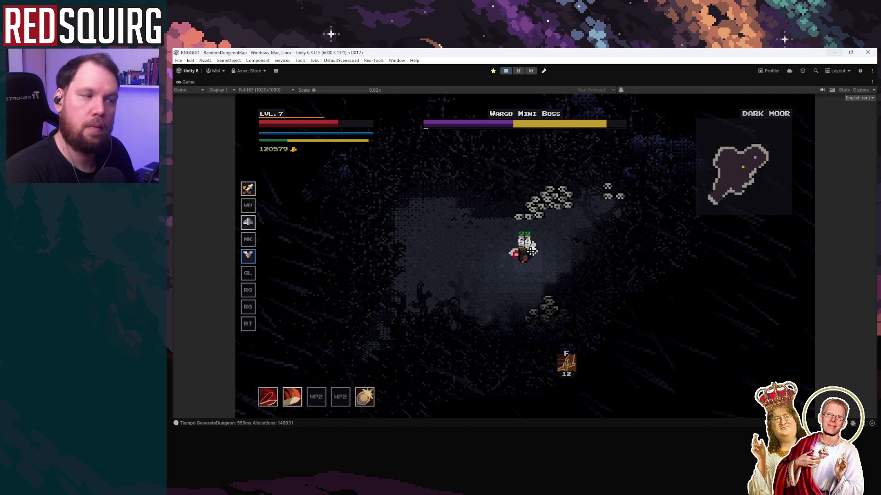
left_click(530, 251)
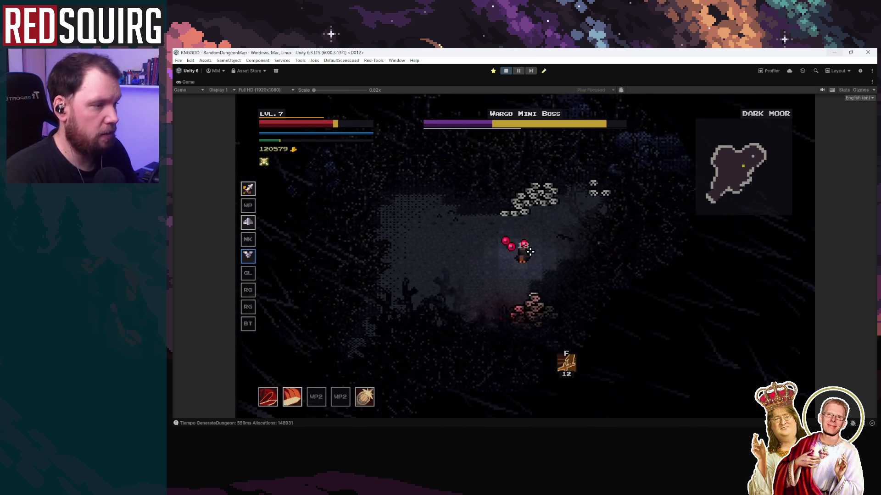
left_click(541, 270)
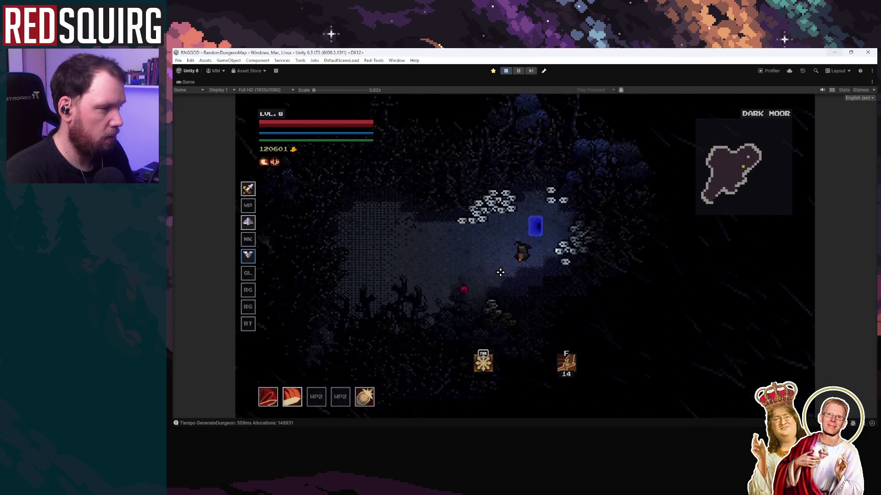
Enter Forked Cave, fight right and down through it, and exit via the red door.
key("w")
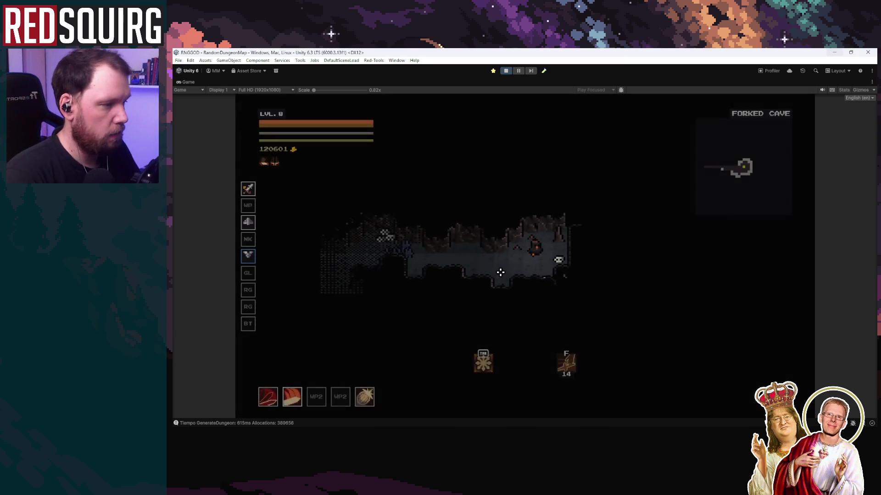
key("a")
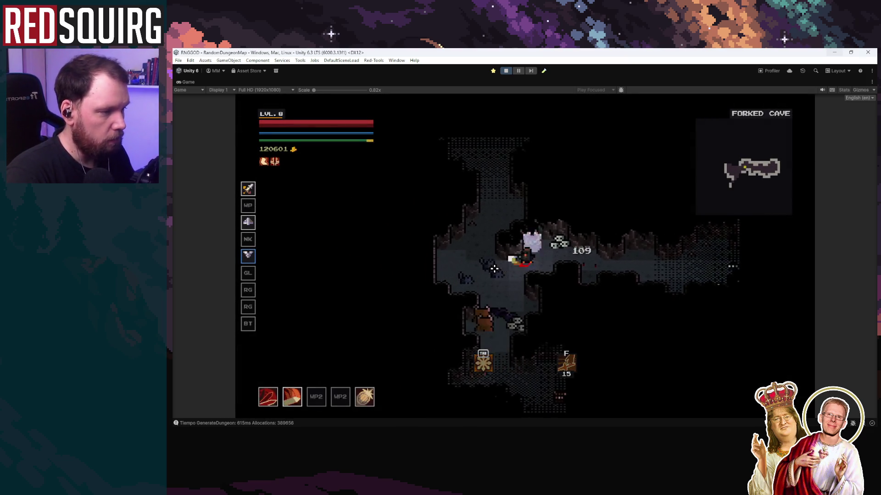
key("s")
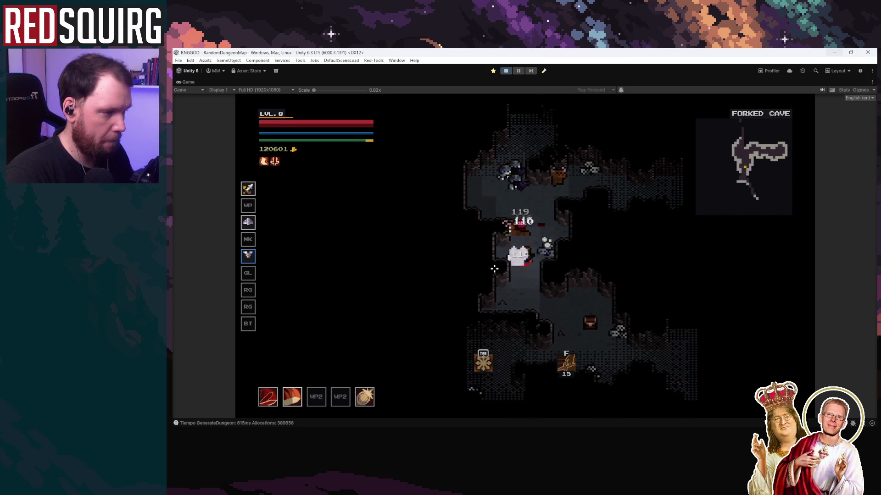
key("d")
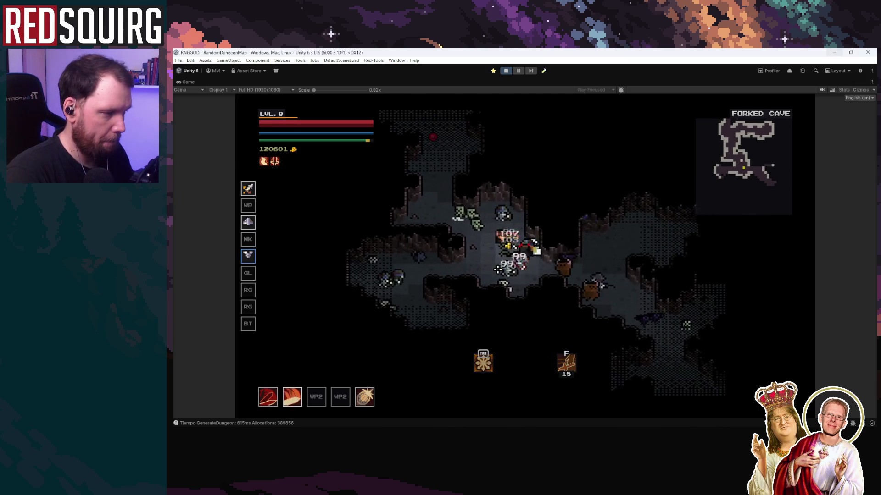
key("d")
key("s")
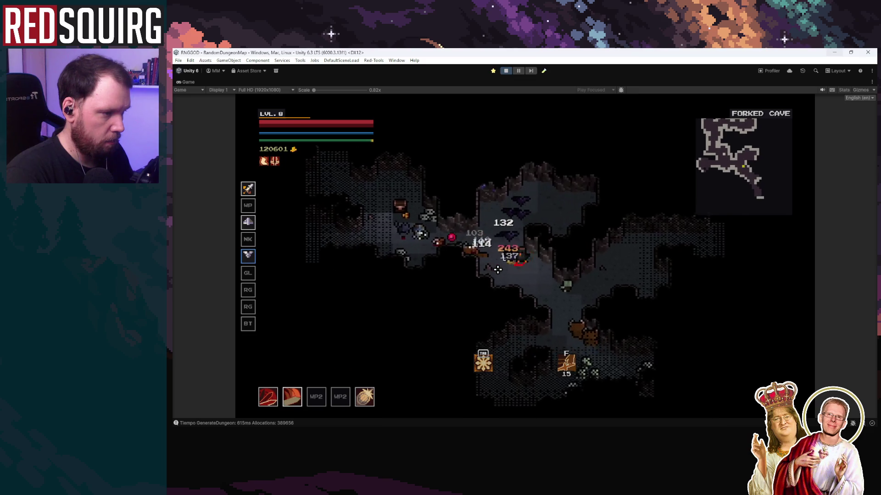
key("s")
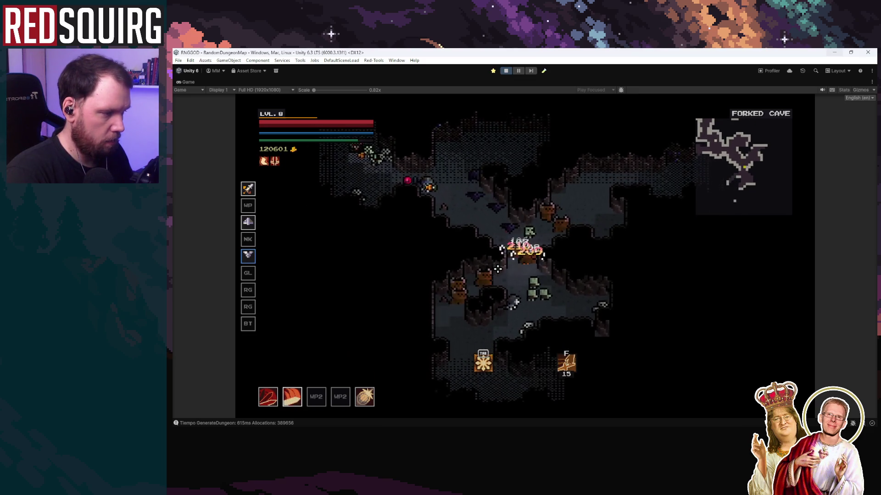
key("s")
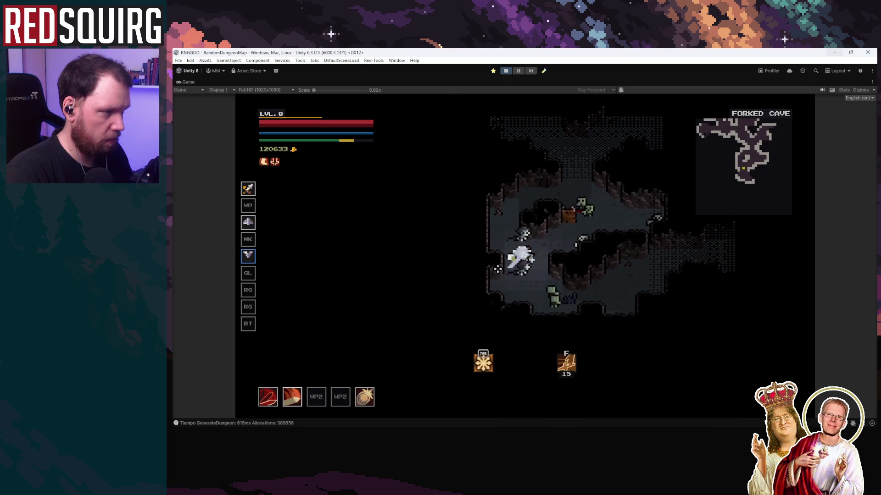
key("d")
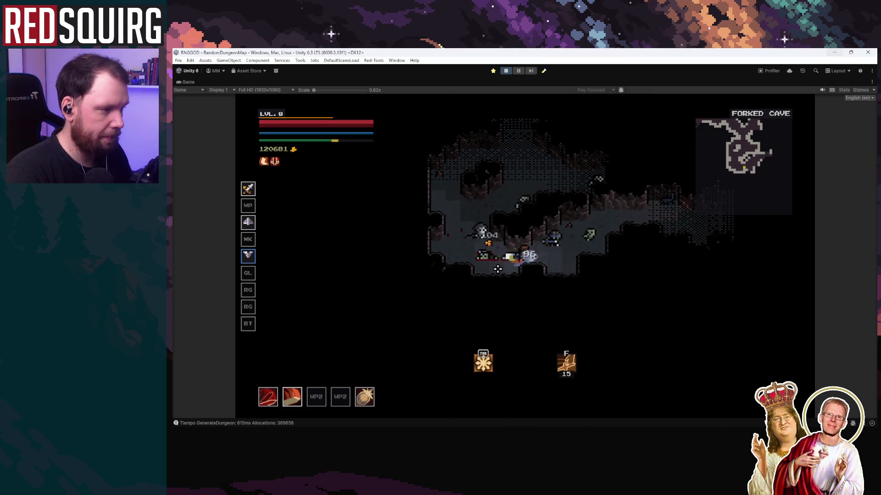
key("d")
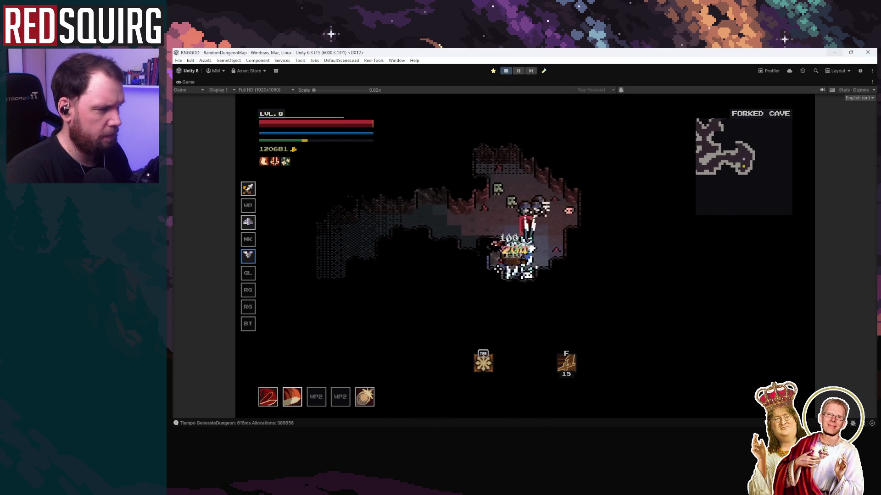
key("e")
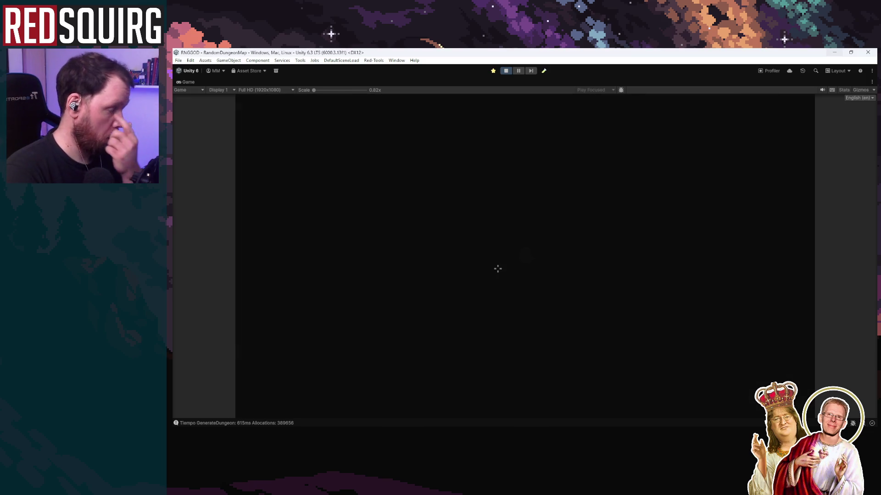
Fight down and left through the Grotto, choosing a stat card at level 9.
key("s")
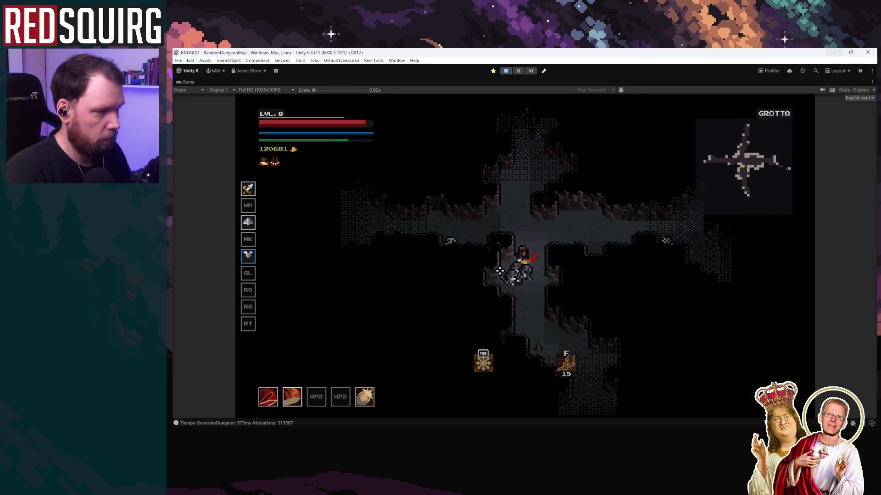
key("s")
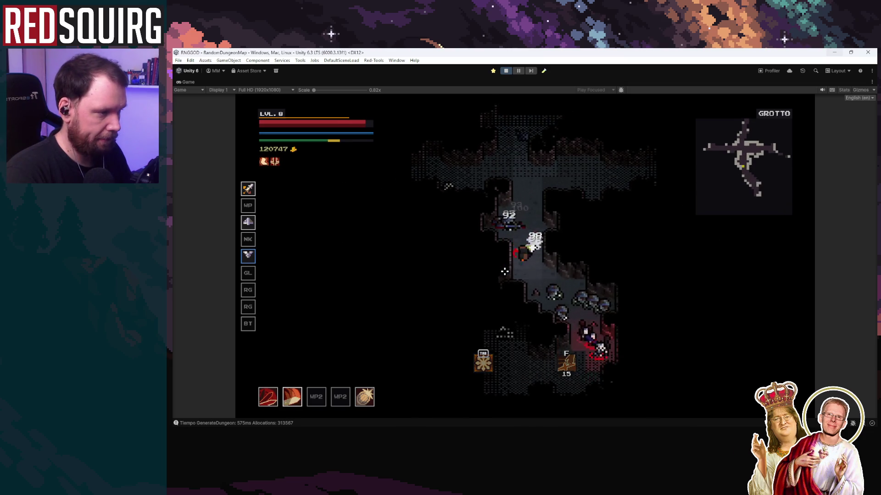
key("s")
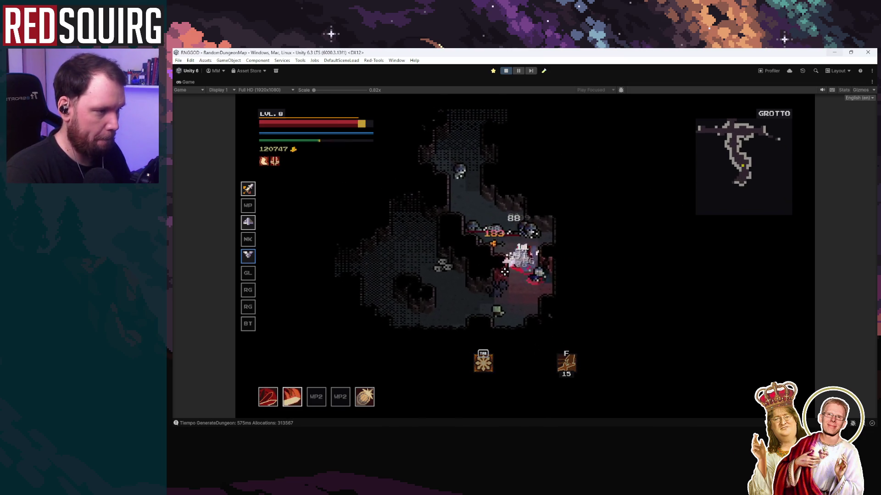
key("s")
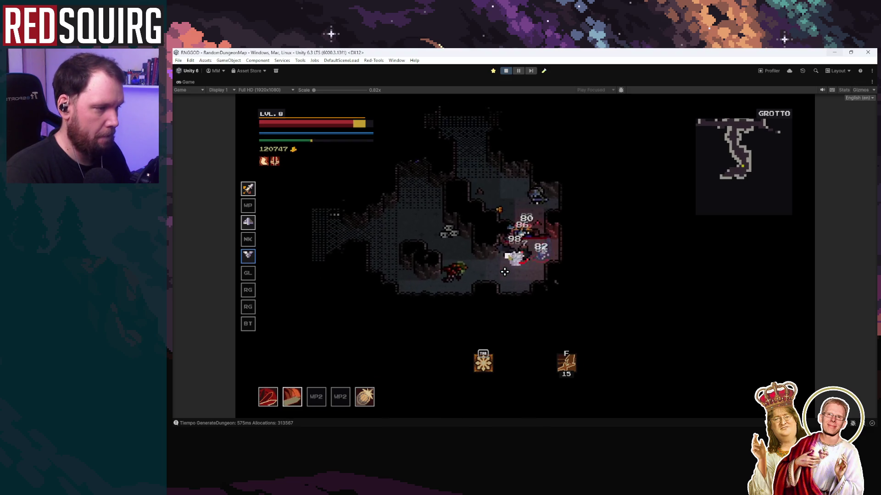
key("a")
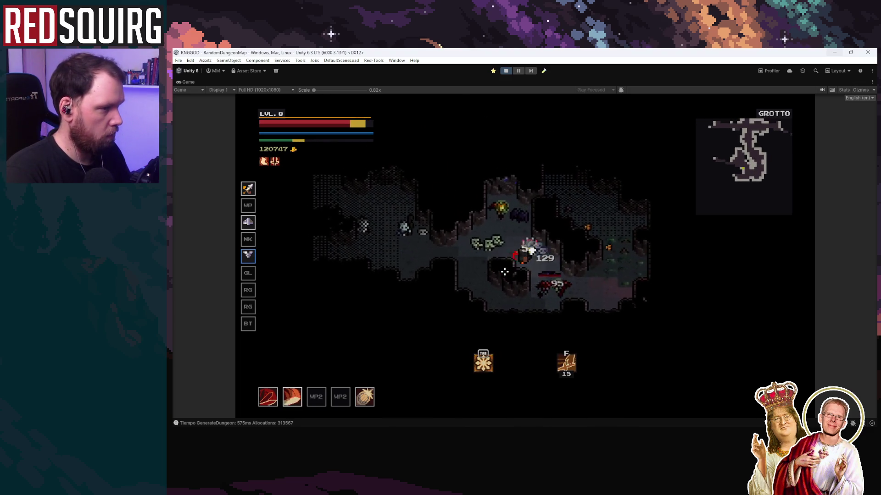
key("a")
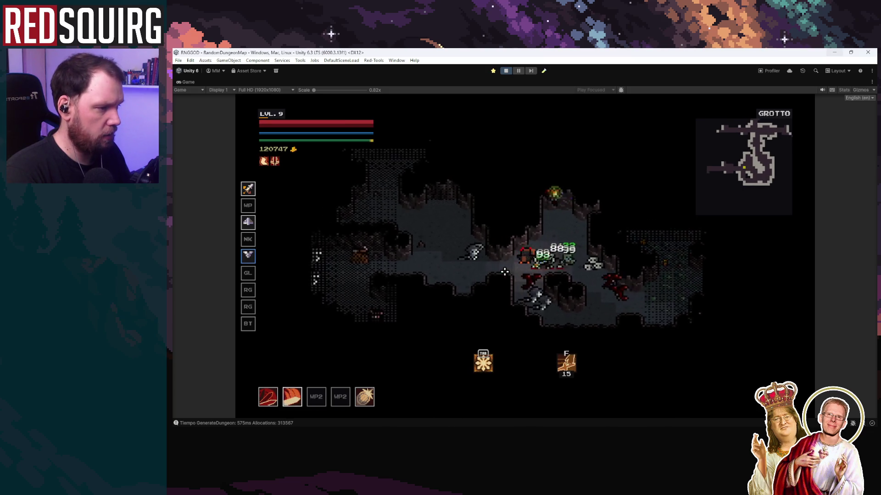
key("a")
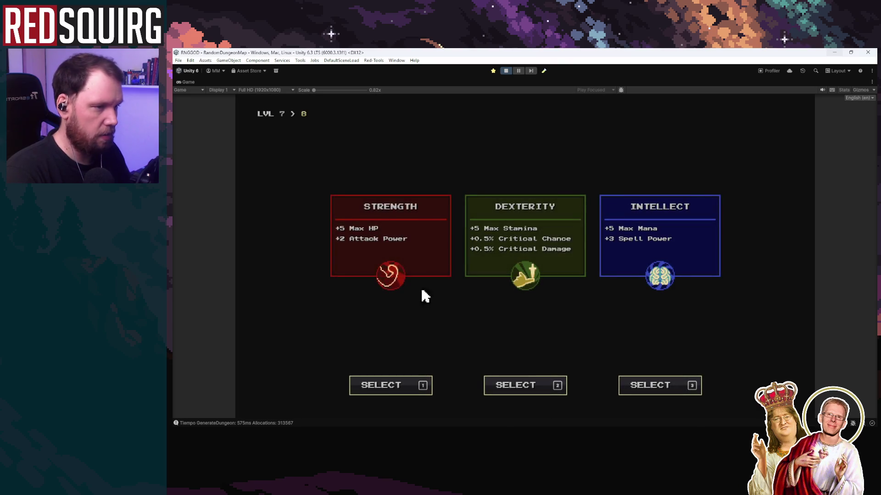
left_click(386, 259)
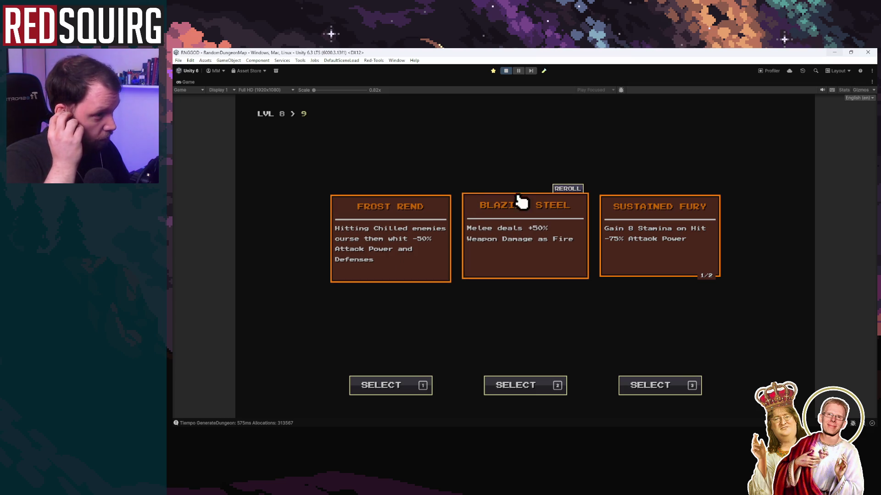
Choose Blazing Steel, raise the Barbarian WIN perk to level 4, and take Strength at level 10.
left_click(534, 244)
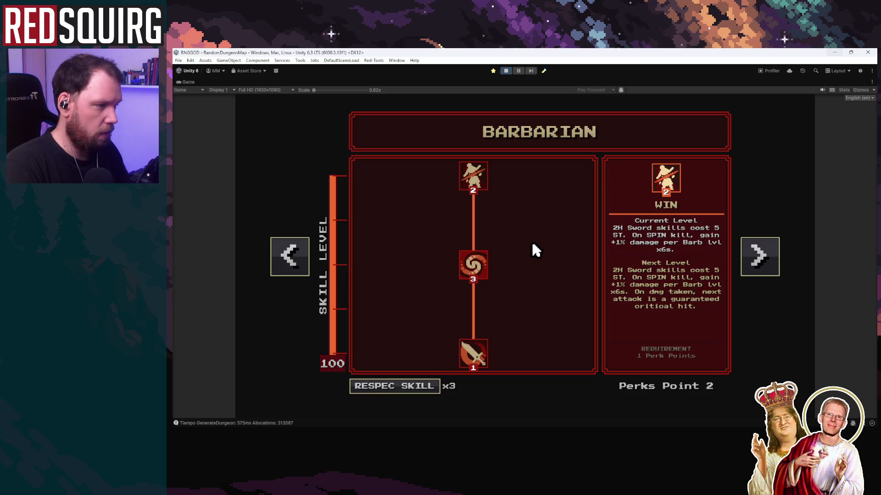
double_click(482, 197)
key("Escape")
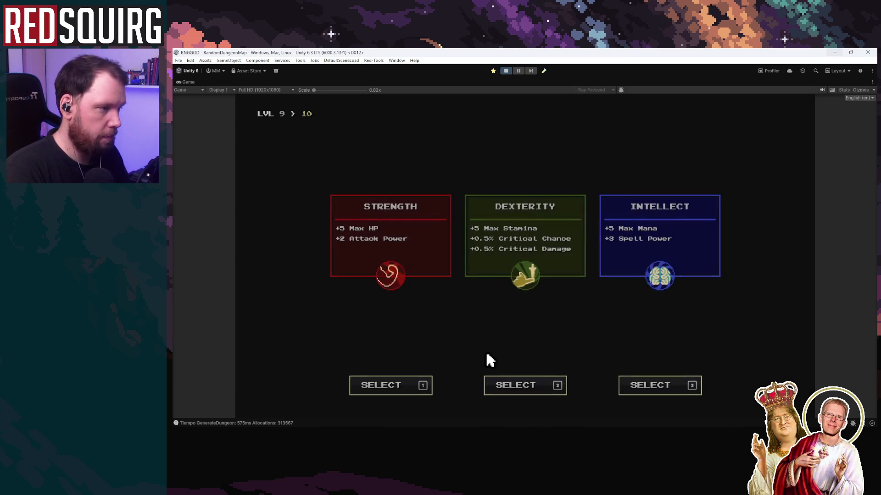
left_click(372, 243)
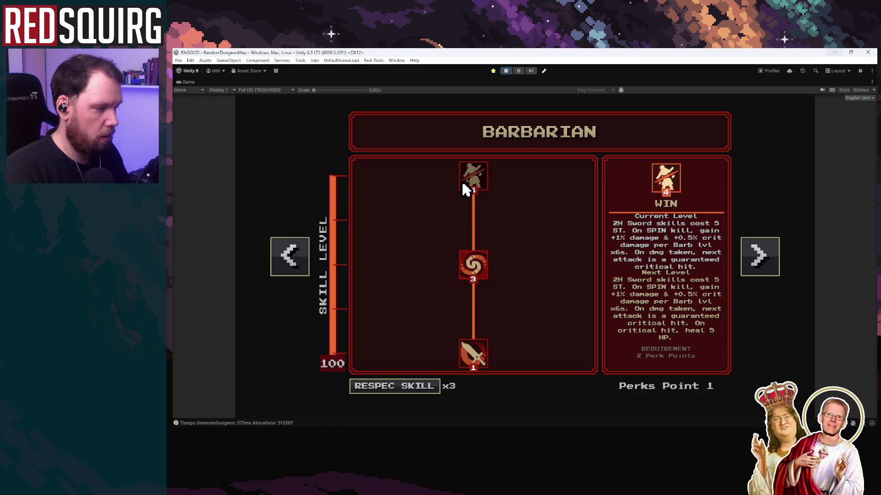
key("Escape")
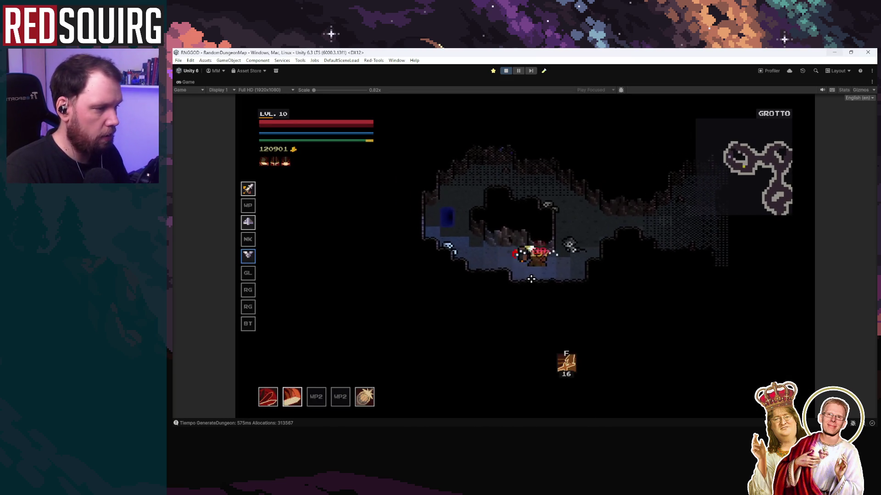
Walk through the blue portal into DEEP PIT and fight the Cyclop Mini Boss.
key("a")
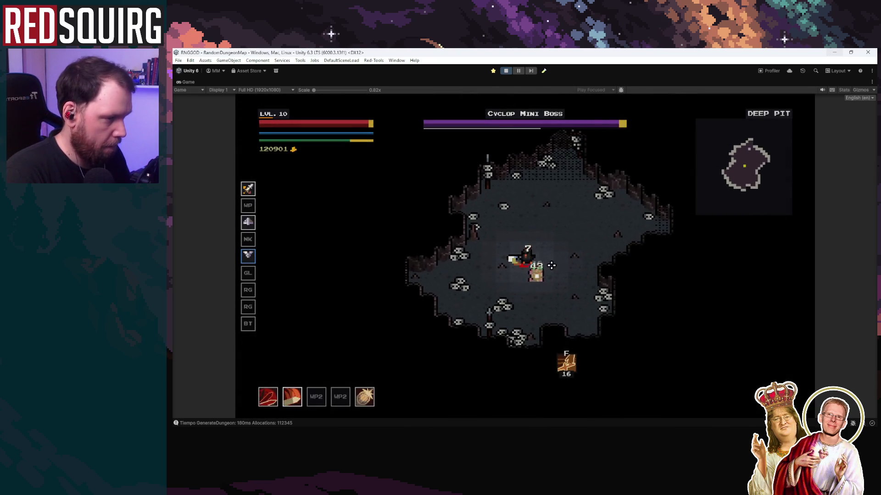
key("s")
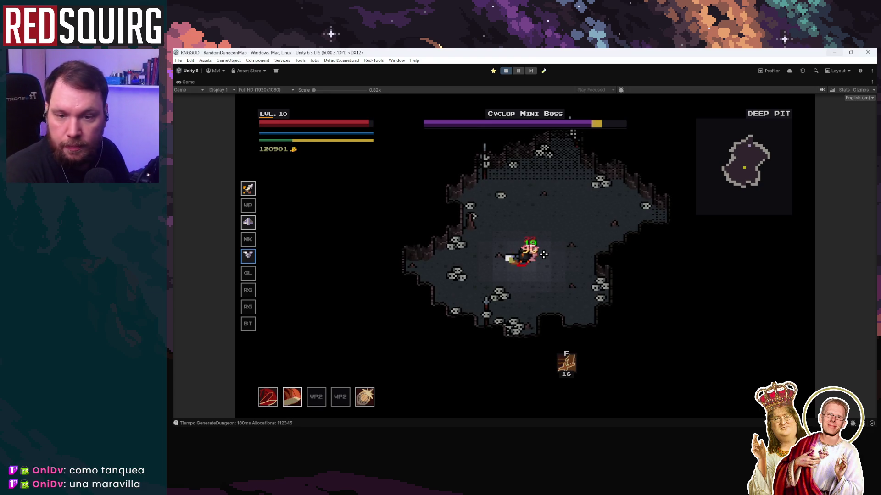
left_click(542, 255)
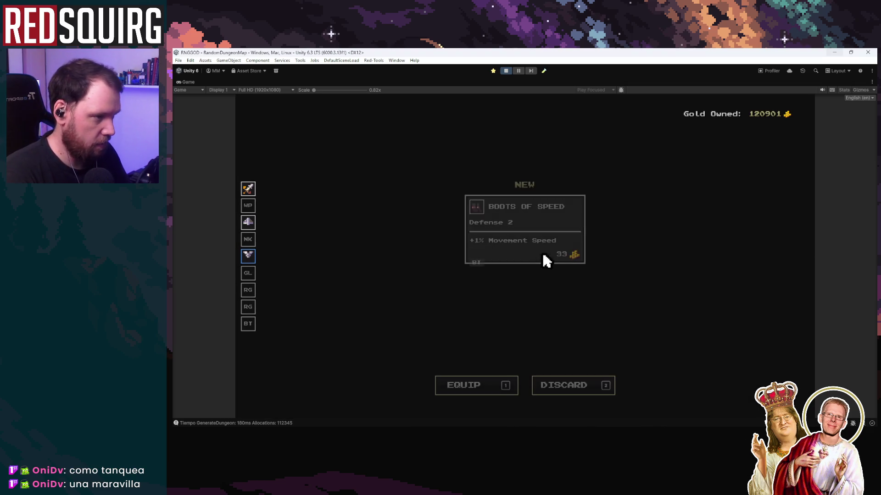
Equip Boots of Speed, Crimson Gloves, Rotten Circlet and Viridian Heavy Boots; sell Viridian and Duskstone gloves.
key("1")
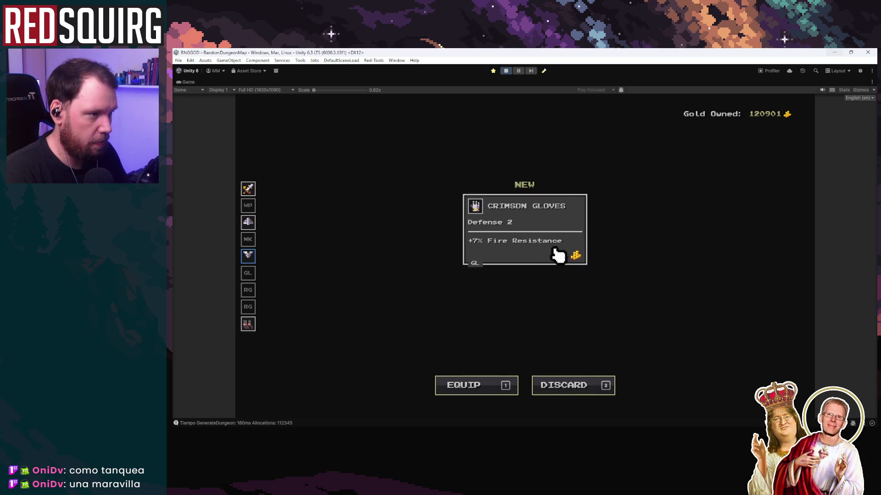
key("1")
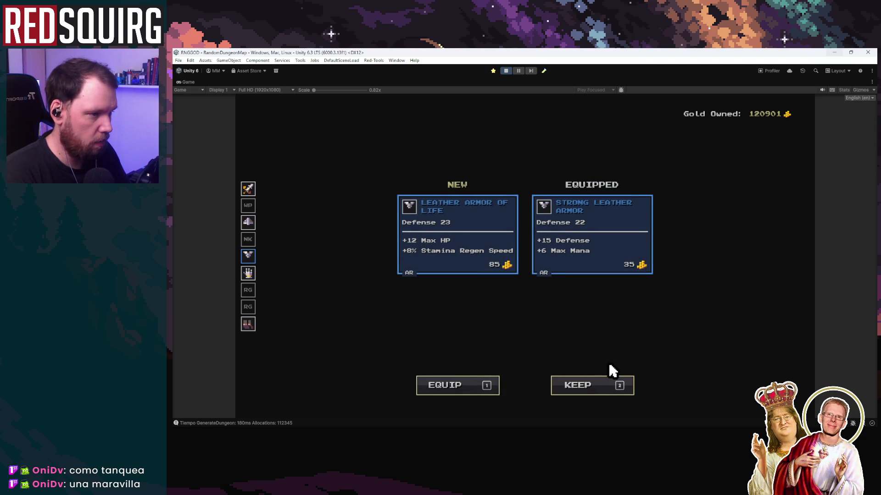
key("2")
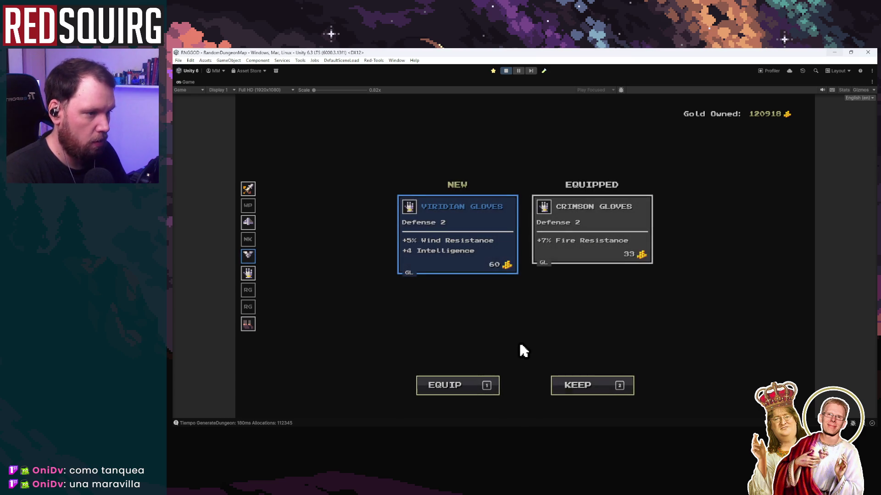
key("2")
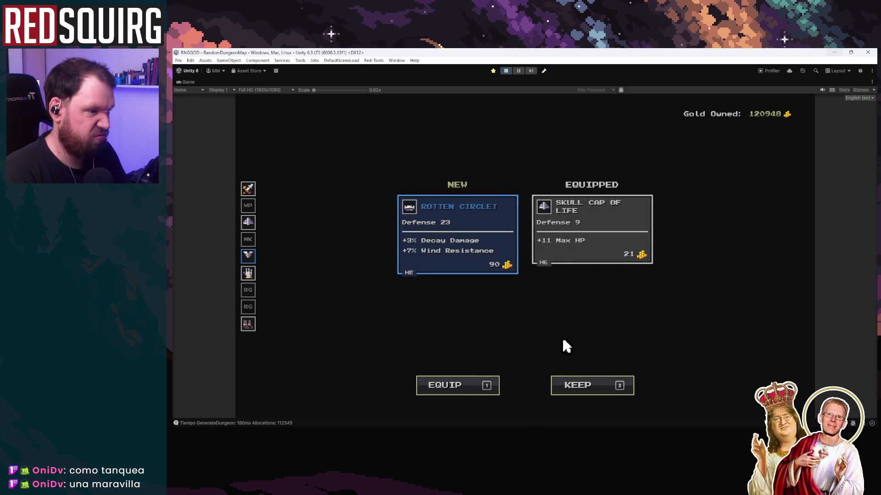
key("1")
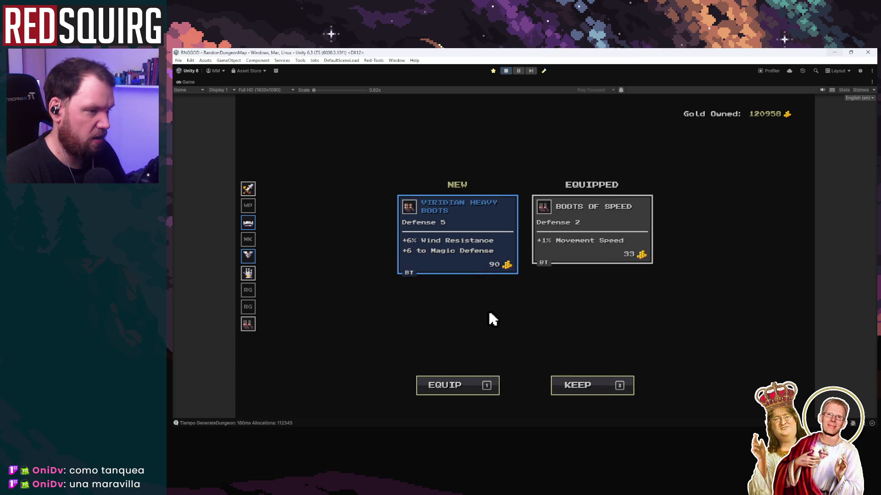
key("1")
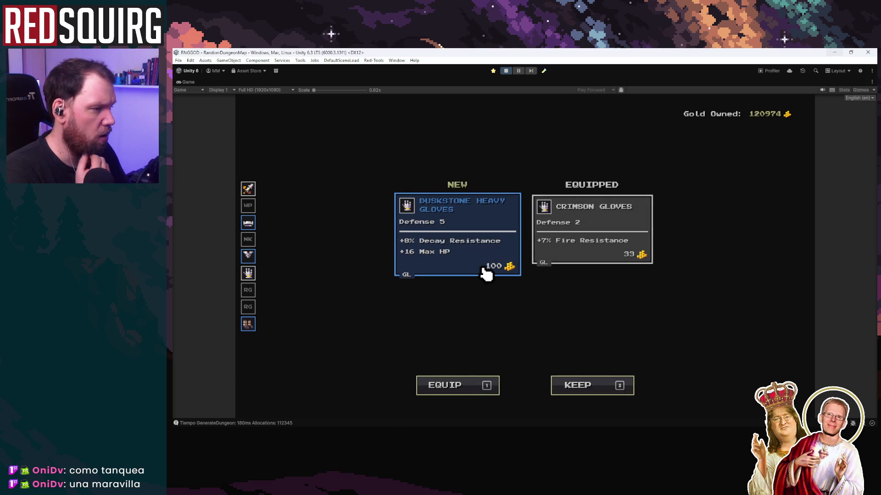
key("2")
Equip the Amulet of Haste; sell Boots of Stamina, the new Flamberge, Duskstone Chain Mail and spare gloves.
key("1")
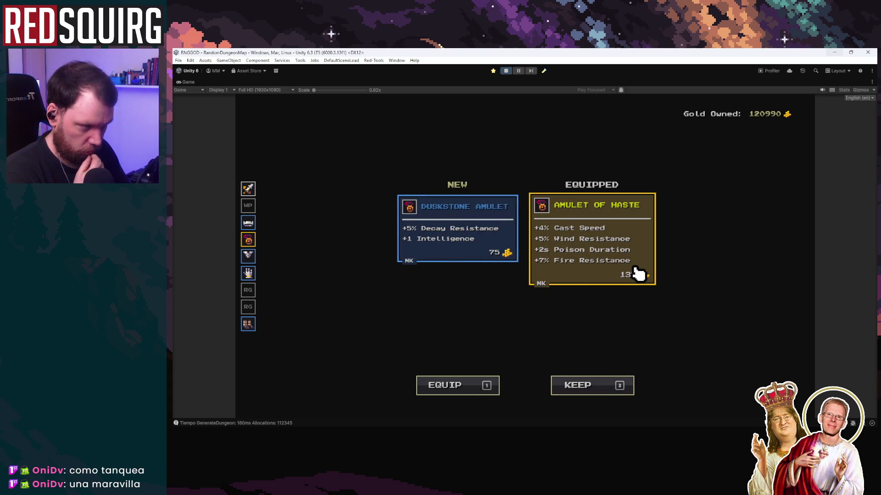
key("2")
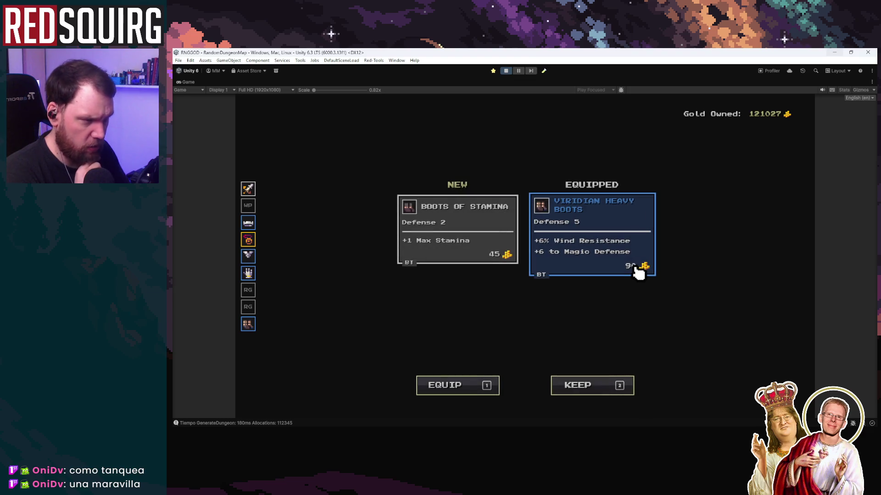
key("2")
key("1")
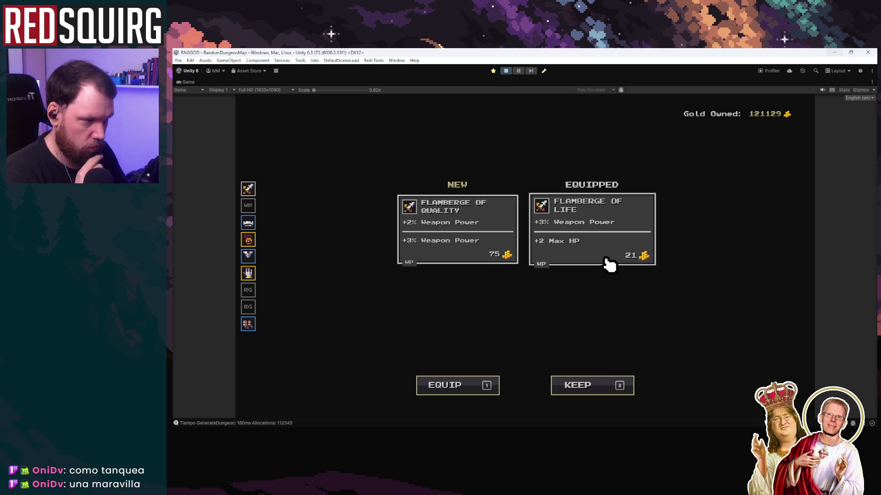
key("2")
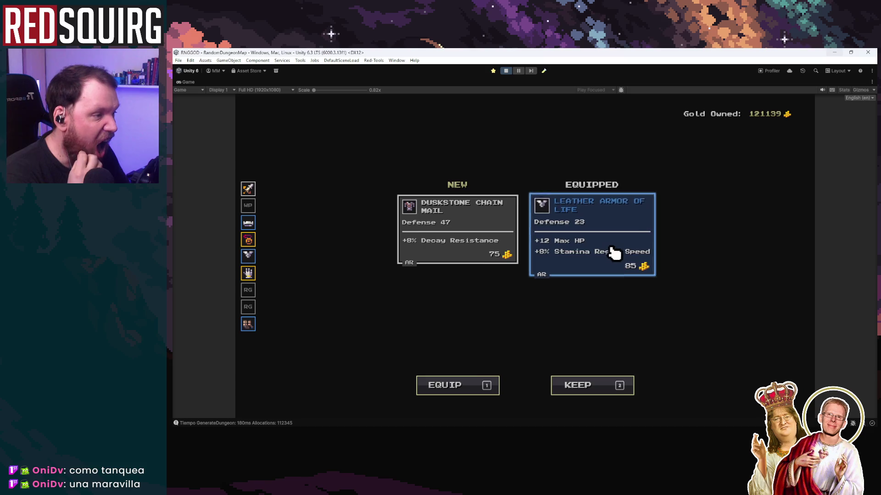
key("2")
key("2")
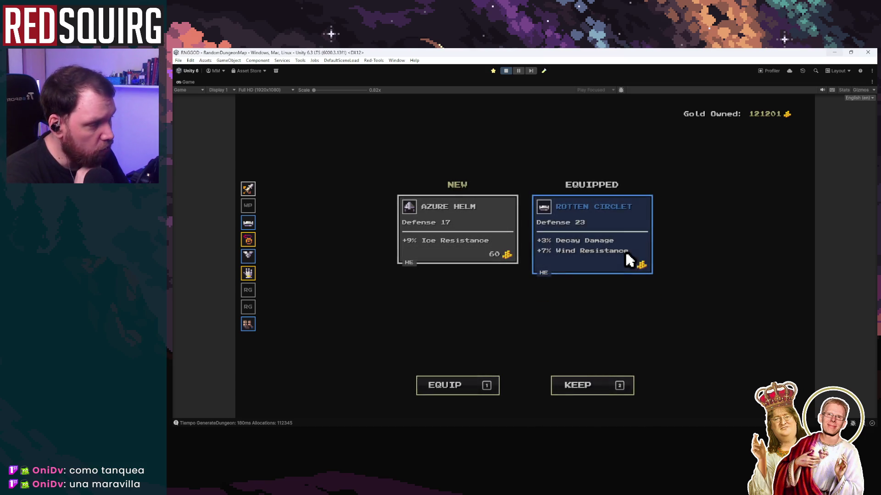
key("2")
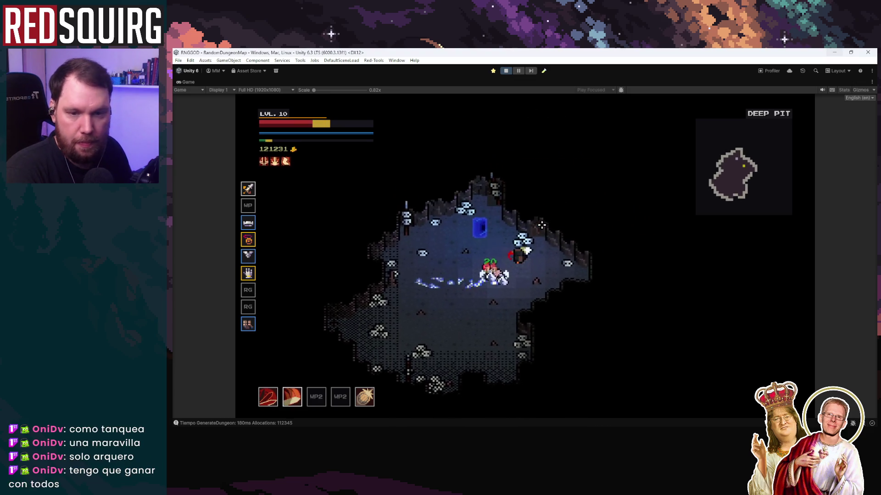
Walk to the teleporter and travel to GRIM HALLS.
key("a")
key("d")
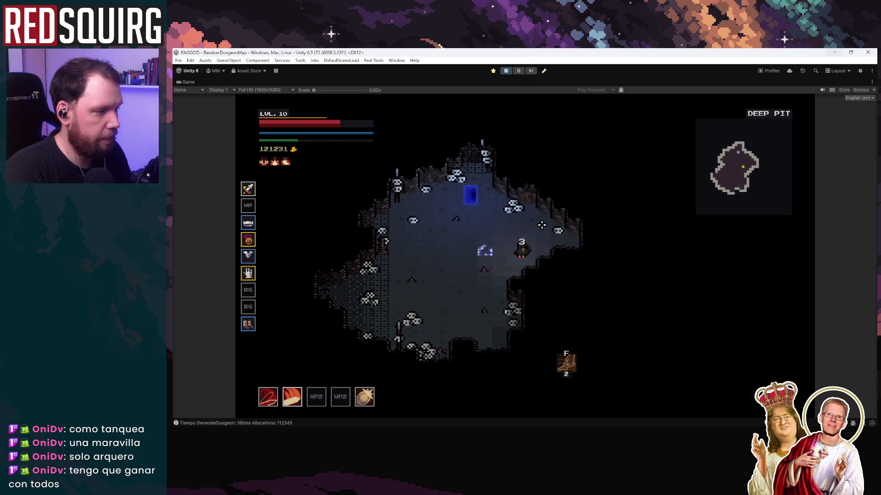
key("w")
key("e")
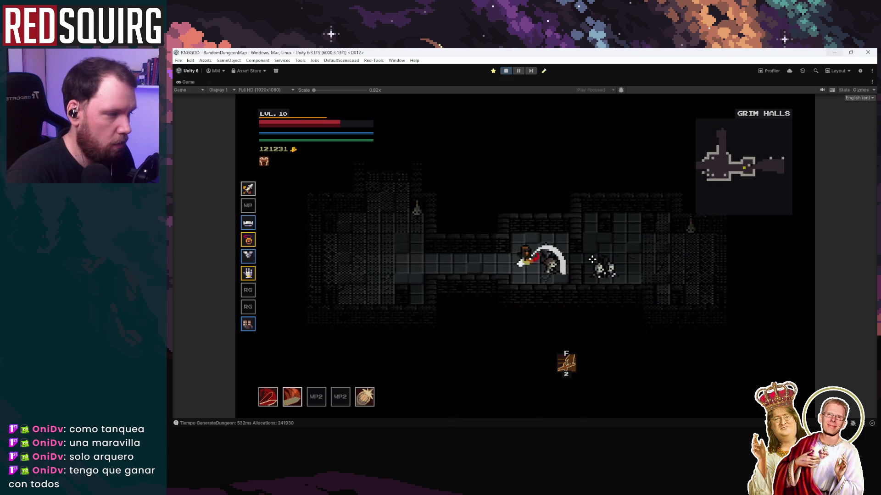
Fight through the Grim Halls rooms and up the vertical corridor.
key("d")
right_click(592, 258)
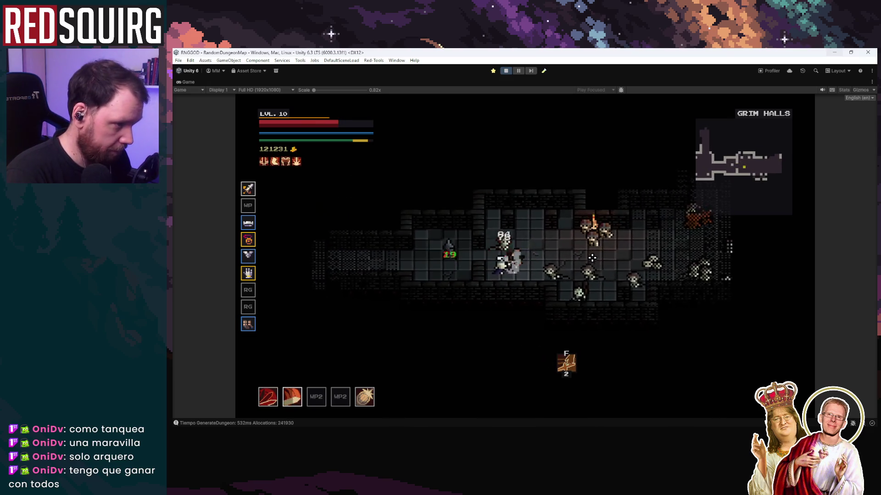
key("d")
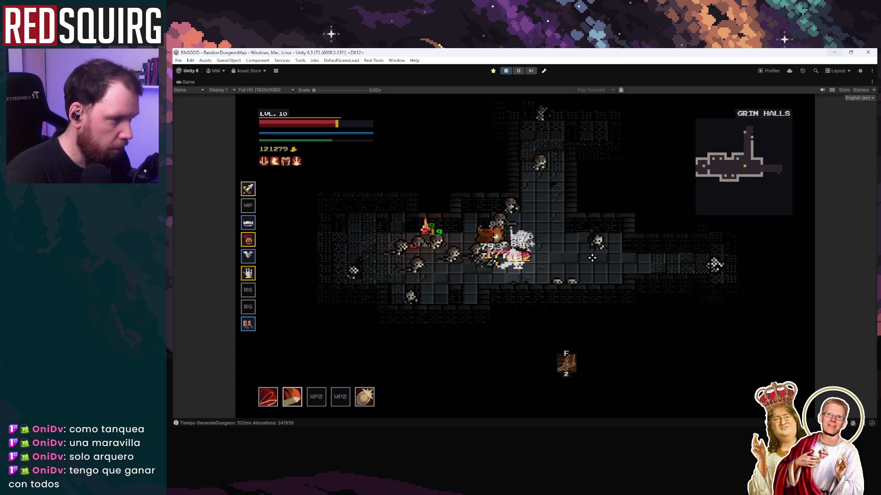
key("d")
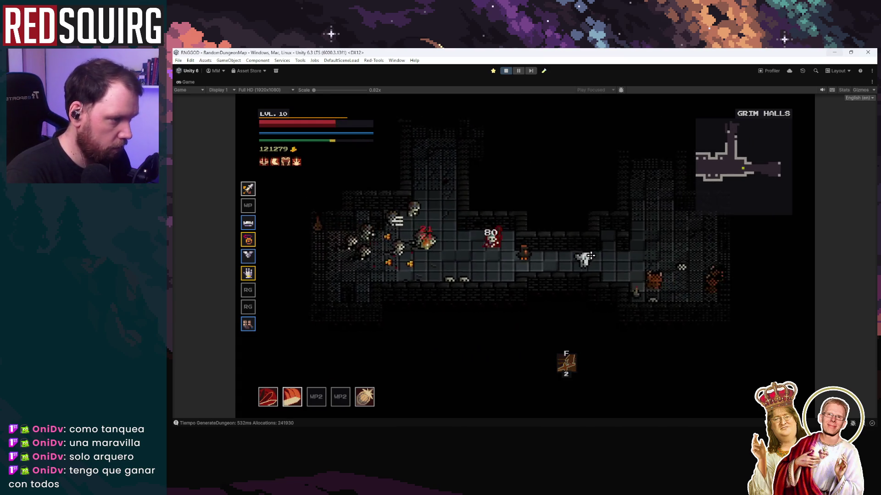
key("d")
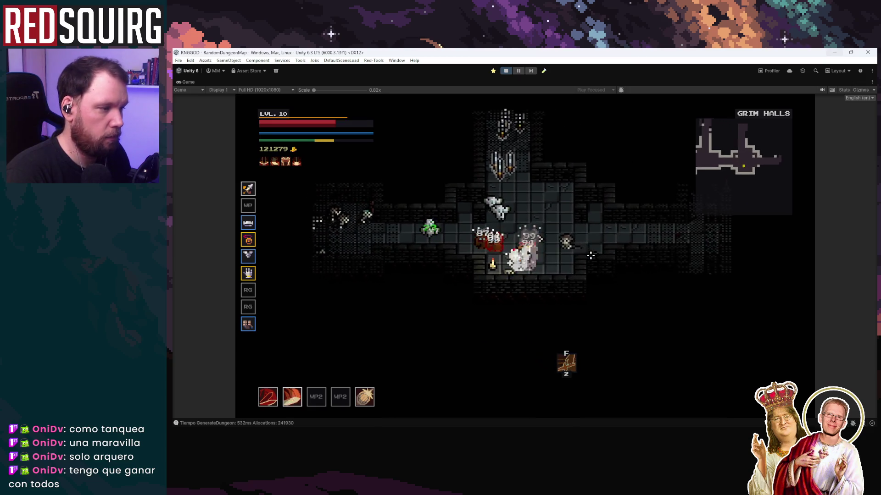
key("d")
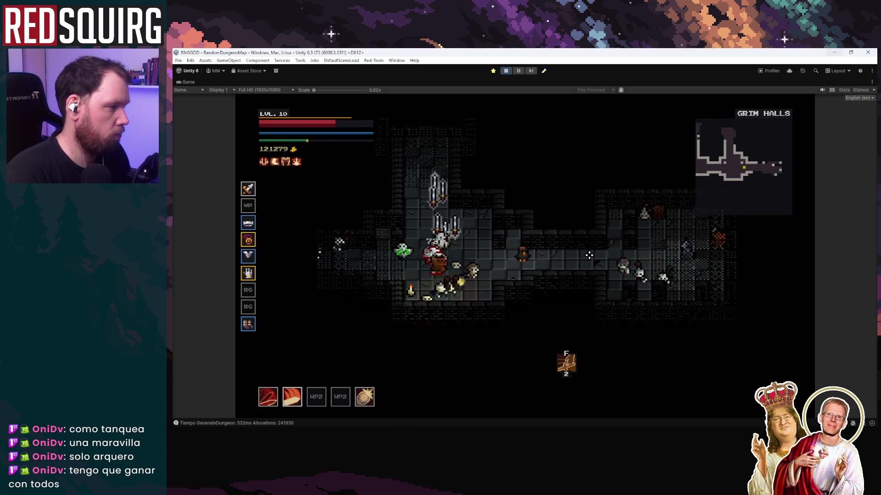
key("d")
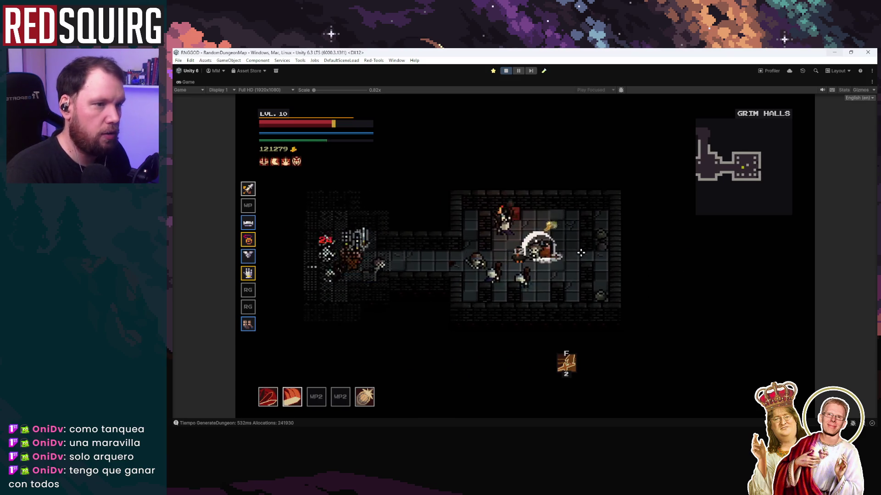
key("a")
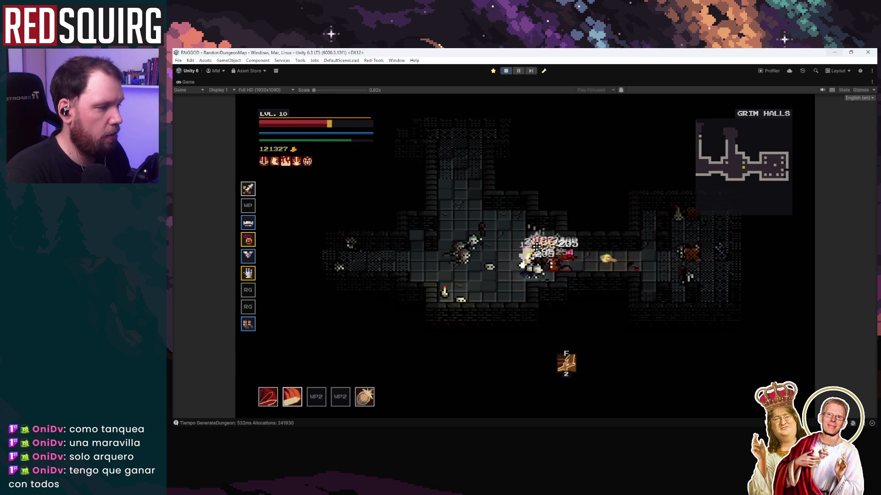
key("a")
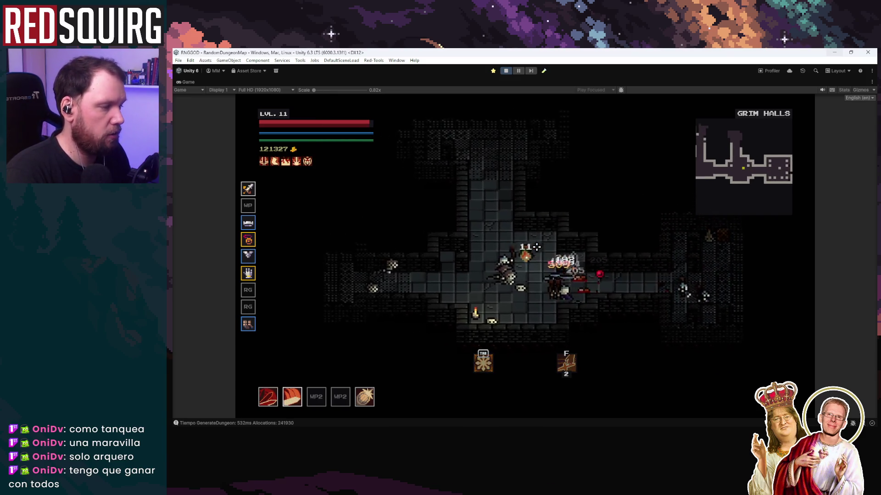
key("w")
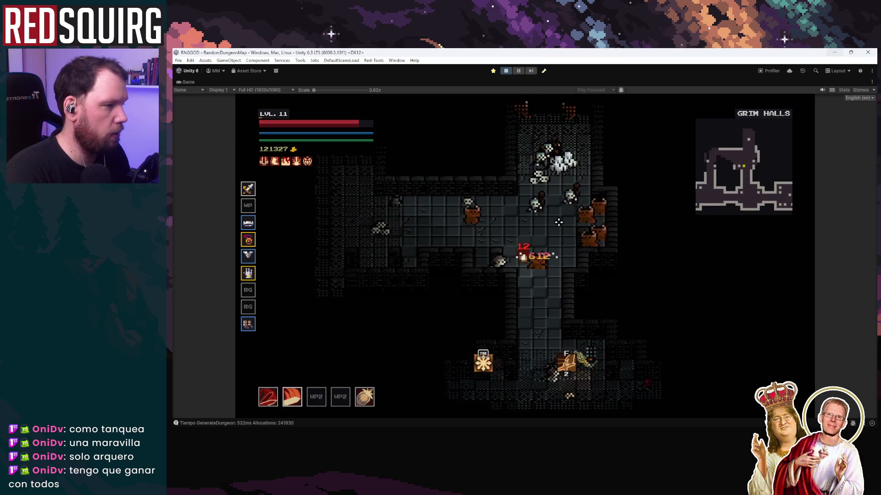
key("w")
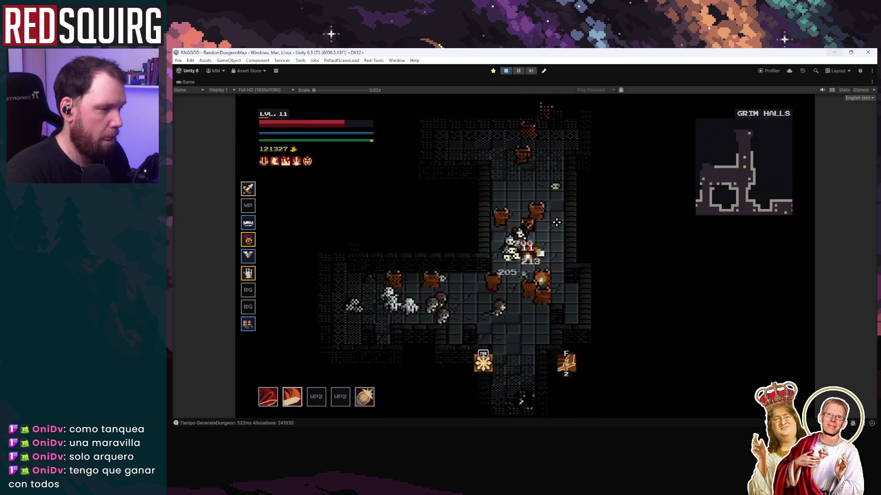
key("w")
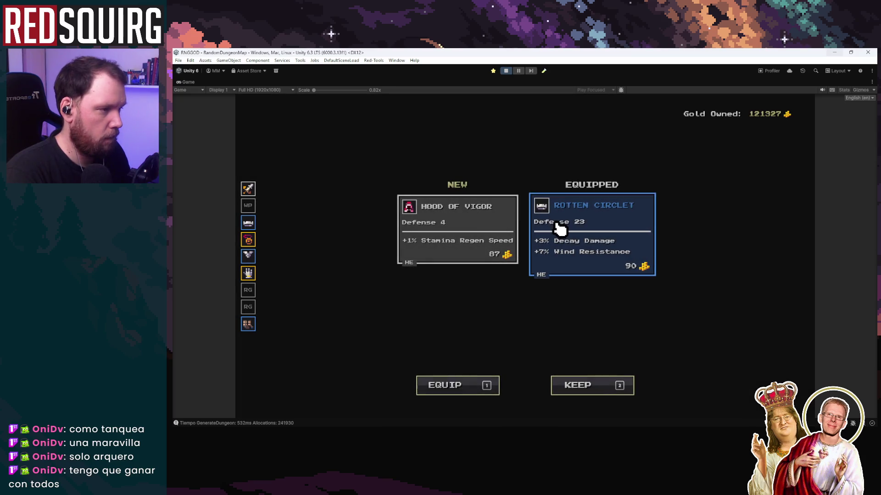
Keep Rotten Circlet over Hood of Vigor, equip the Savage Claymore, and pick Strength on level-up.
key("2")
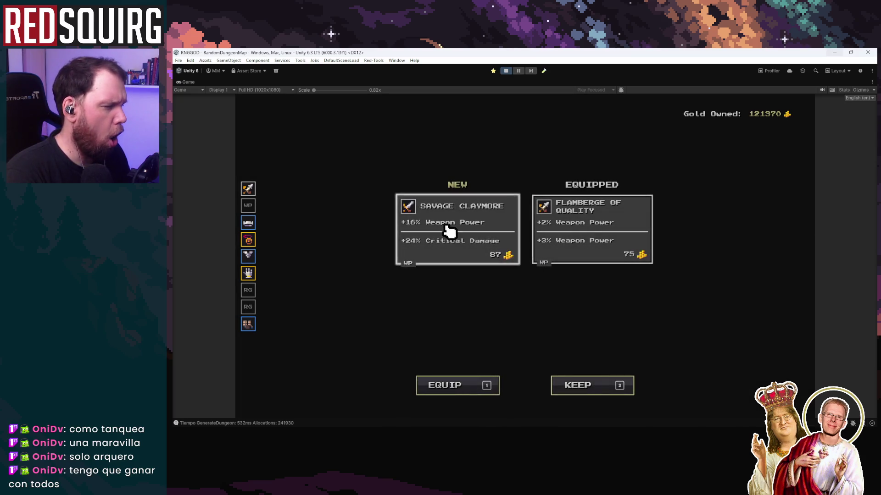
left_click(444, 232)
left_click(600, 246)
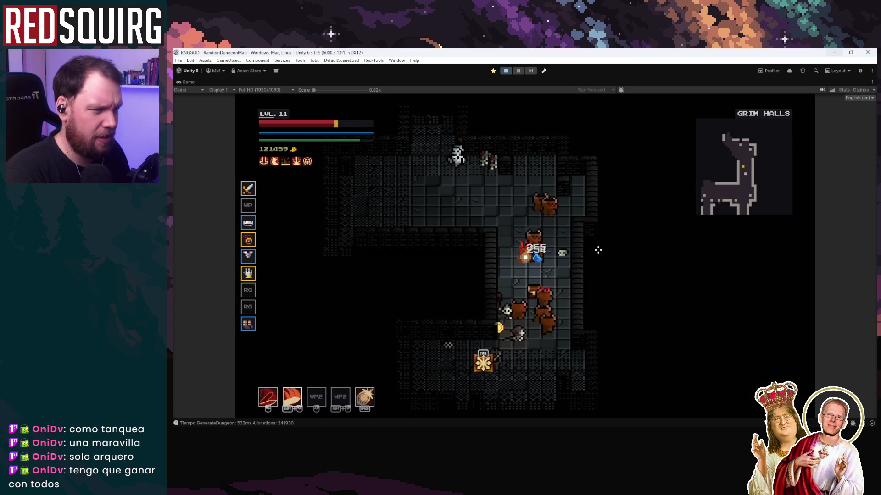
left_click(391, 290)
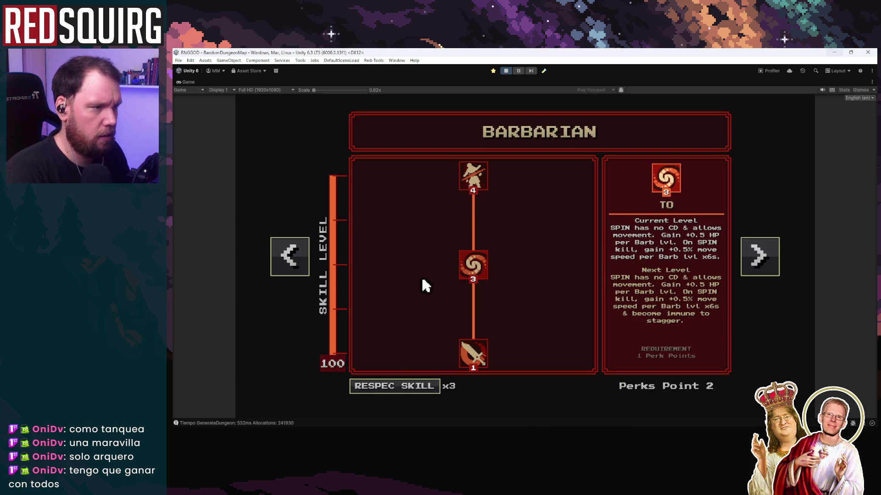
Buy the next Barbarian skill node with the spare perk points.
left_click(480, 181)
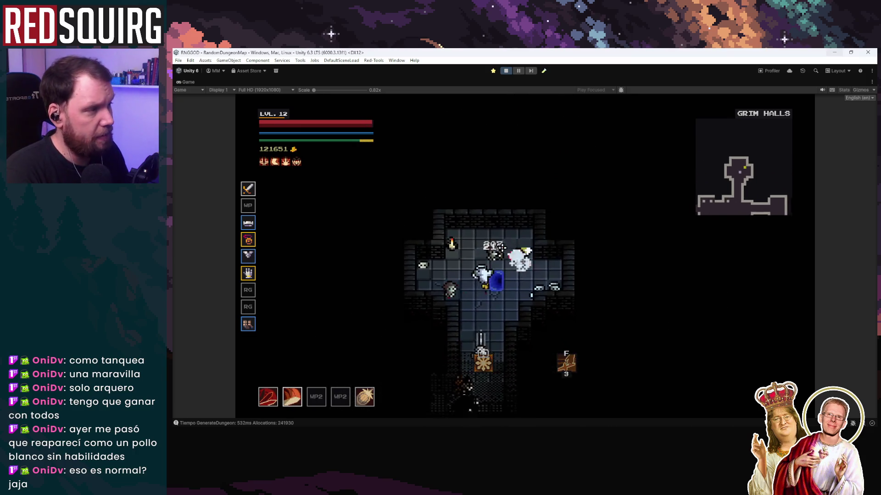
Take the exit into the Hunter Boss chamber and defeat the boss.
key("e")
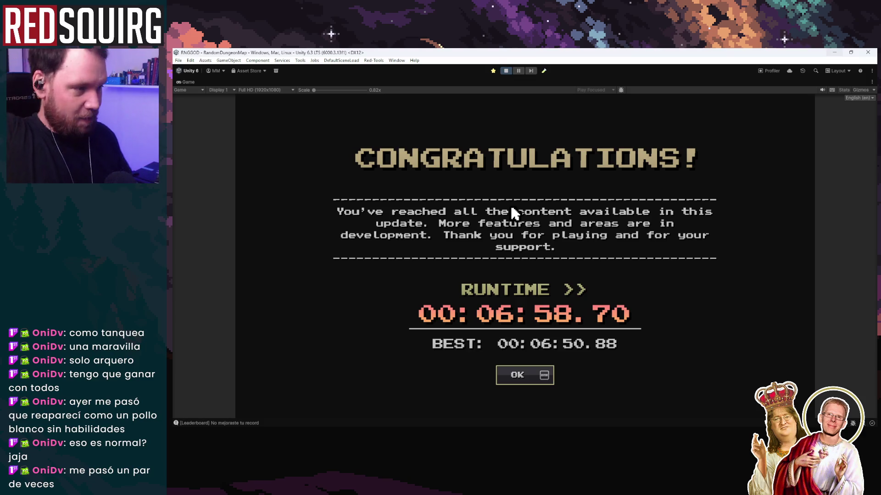
Confirm the Congratulations screen with OK to reach the maxed Legacy tree.
left_click(530, 376)
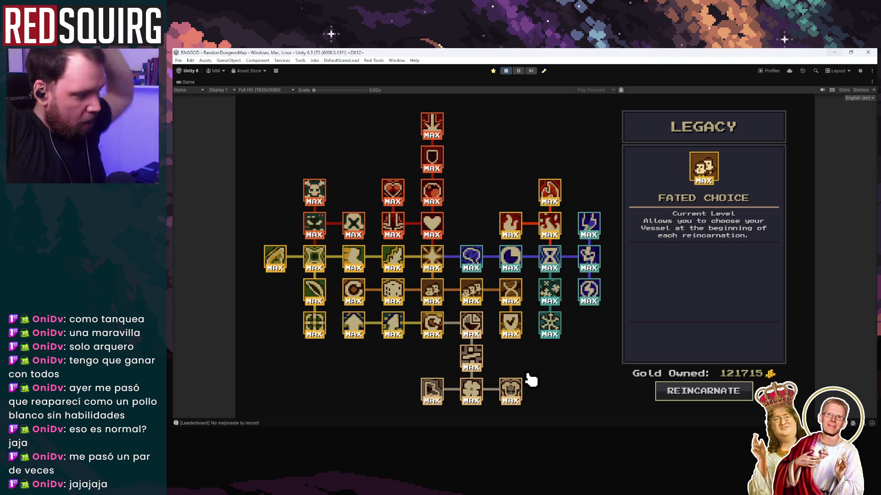
mouse_move(431, 390)
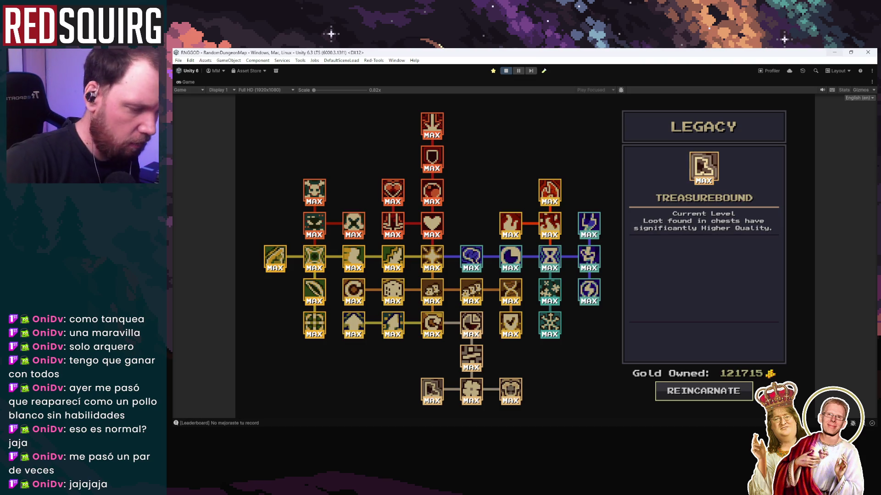
key("alt+Tab")
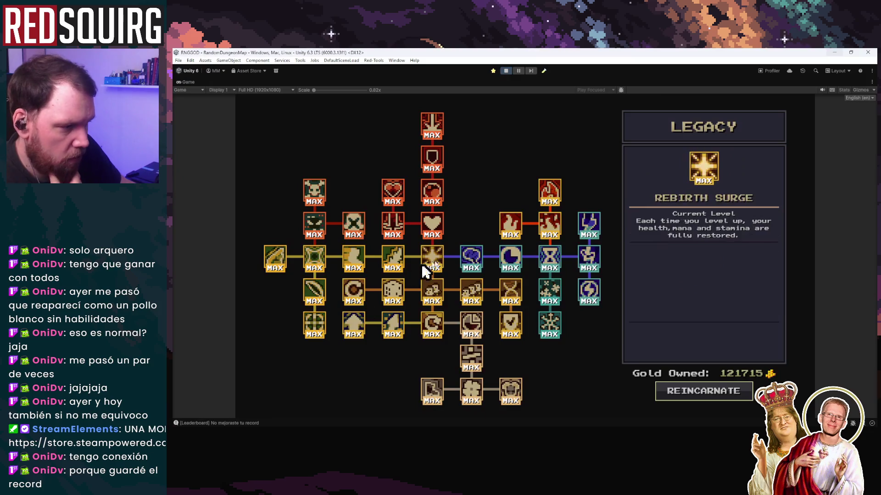
left_click(693, 392)
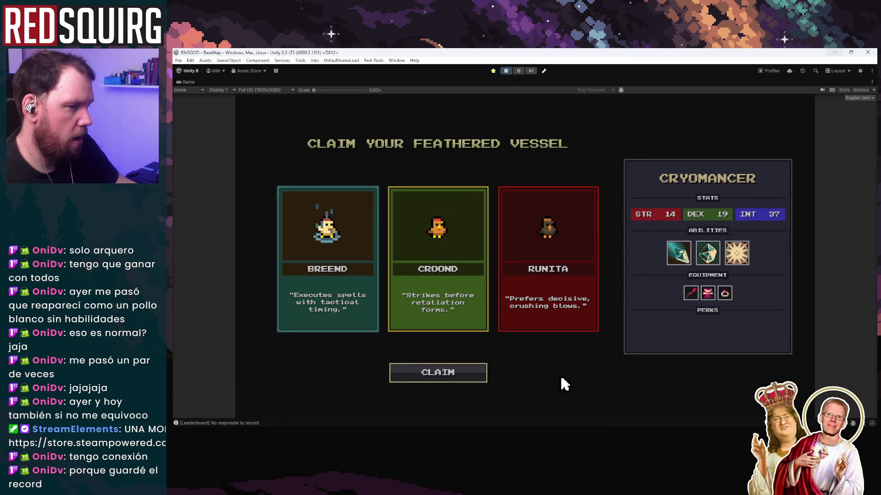
Claim the feathered vessel, then pause and return the game to its main menu.
left_click(484, 375)
key("Escape")
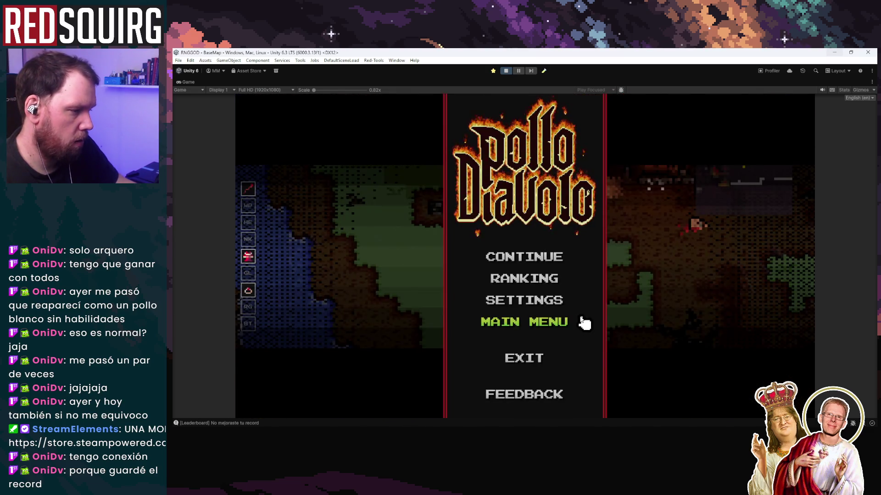
left_click(566, 322)
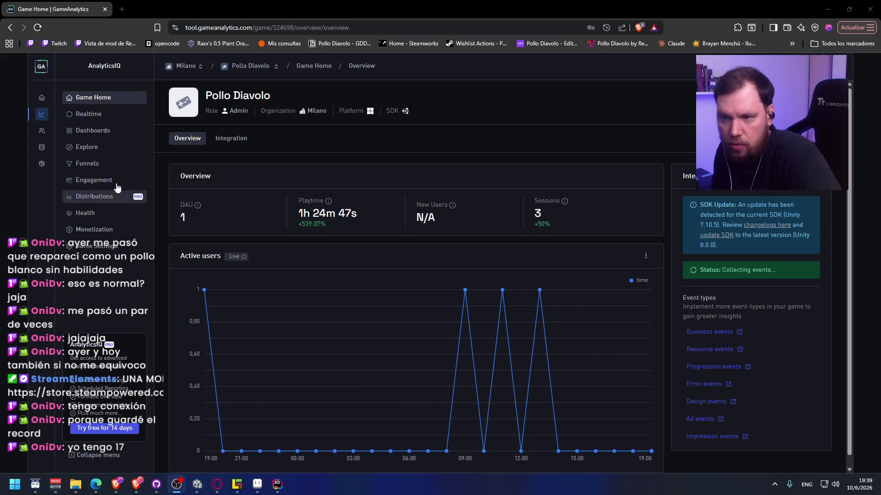
Highlight the Playtime figures (1h 24m 47s, +539.07%), then open the Health errors report.
left_click_drag(299, 213, 370, 212)
left_click(369, 213)
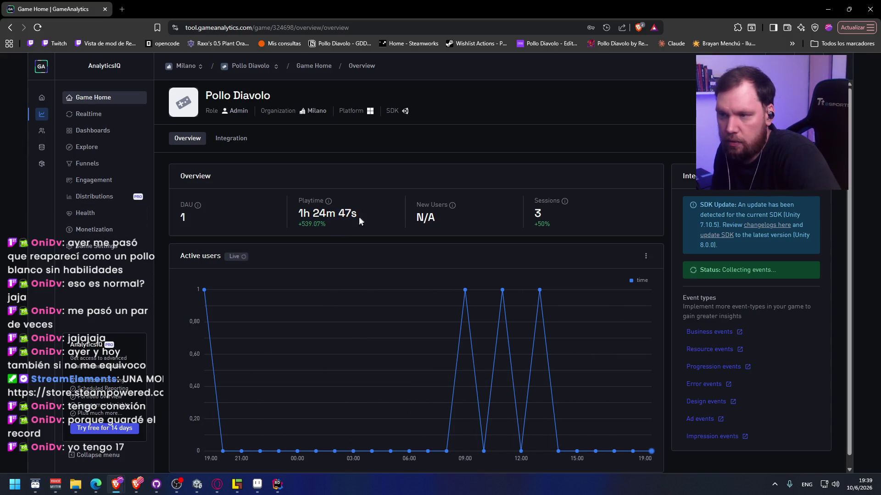
left_click_drag(312, 213, 372, 216)
left_click(372, 216)
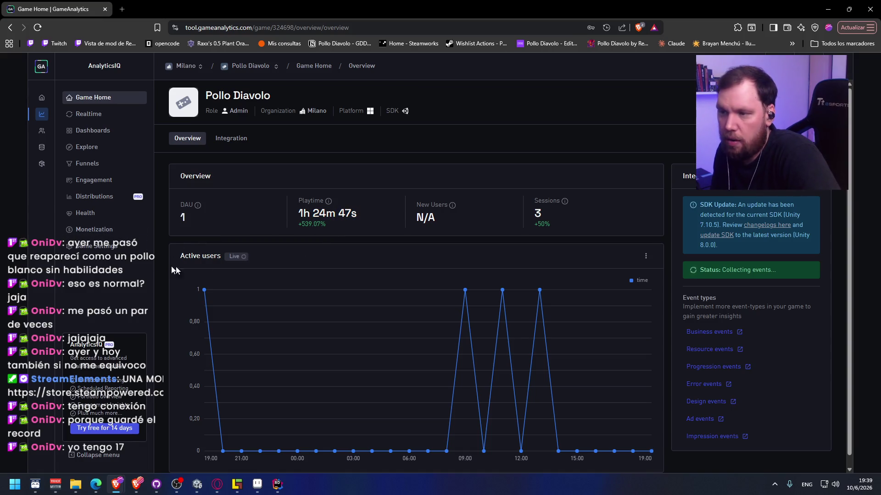
left_click_drag(296, 225, 338, 224)
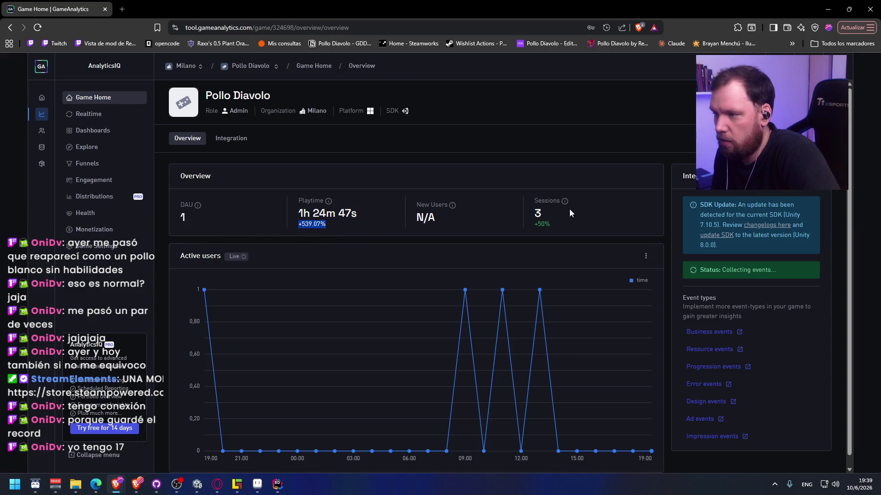
left_click(359, 217)
left_click(91, 213)
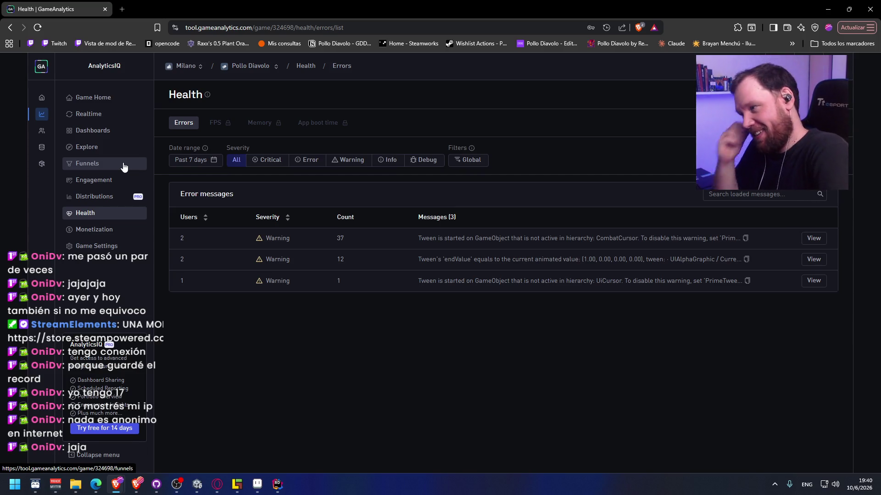
Restore the browser from full screen to reveal the RNG GOD Trello board.
double_click(321, 9)
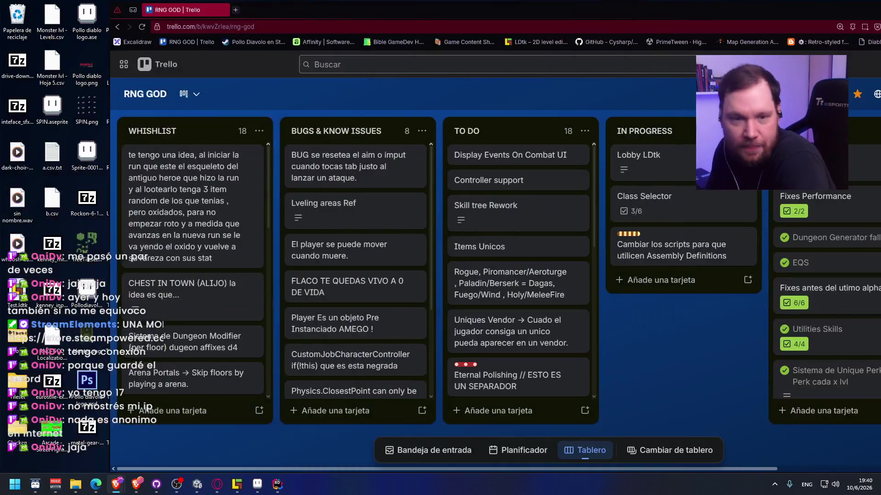
Maximize the GameAnalytics window over the Trello board to show the Health Errors list again.
double_click(611, 59)
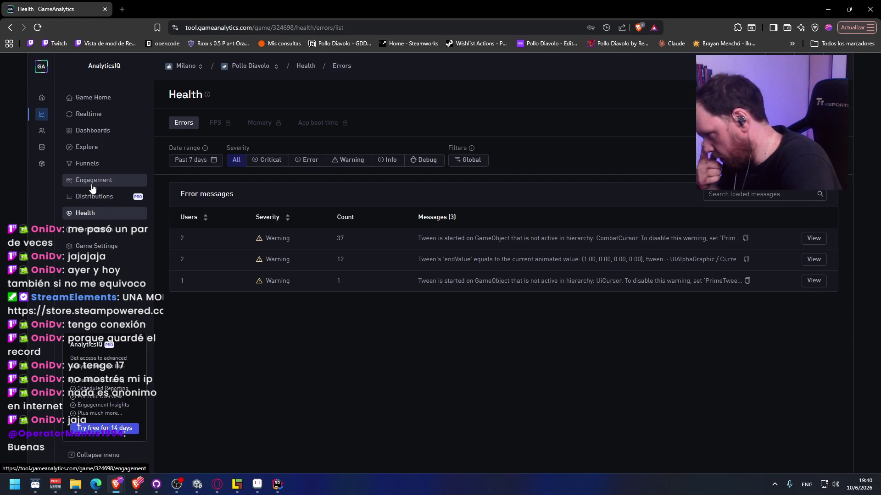
Open the Explore page for Pollo Diavolo, charting DAU over the past 7 days.
left_click(100, 148)
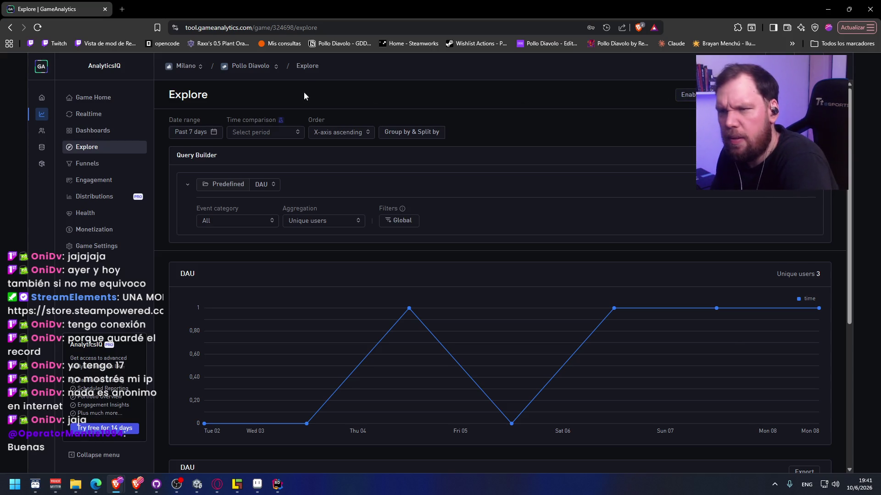
scroll(642, 192, "down", 4)
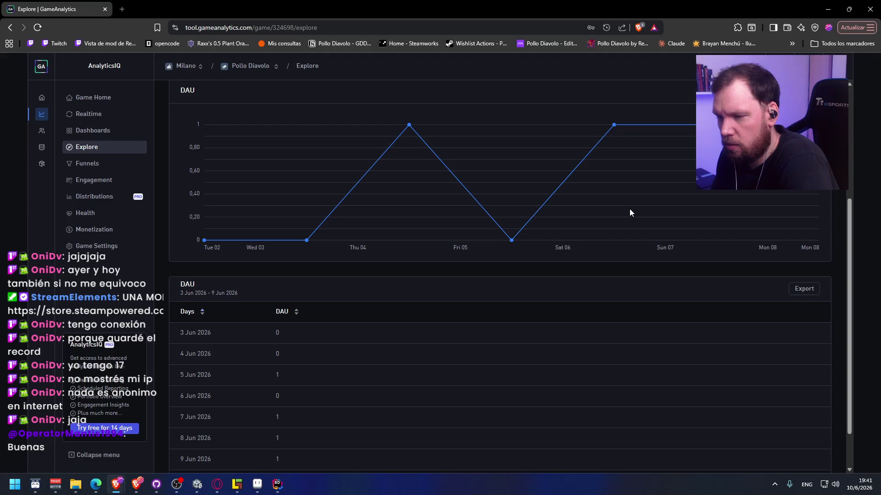
scroll(629, 211, "up", 4)
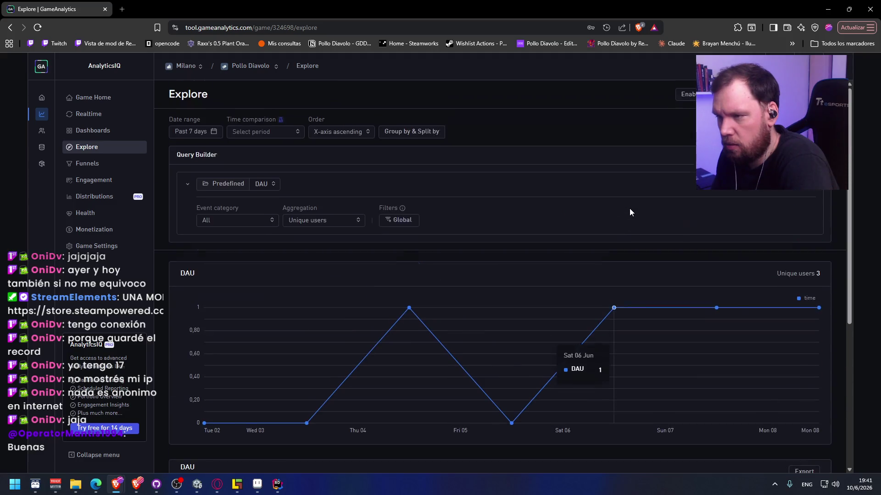
left_click(117, 139)
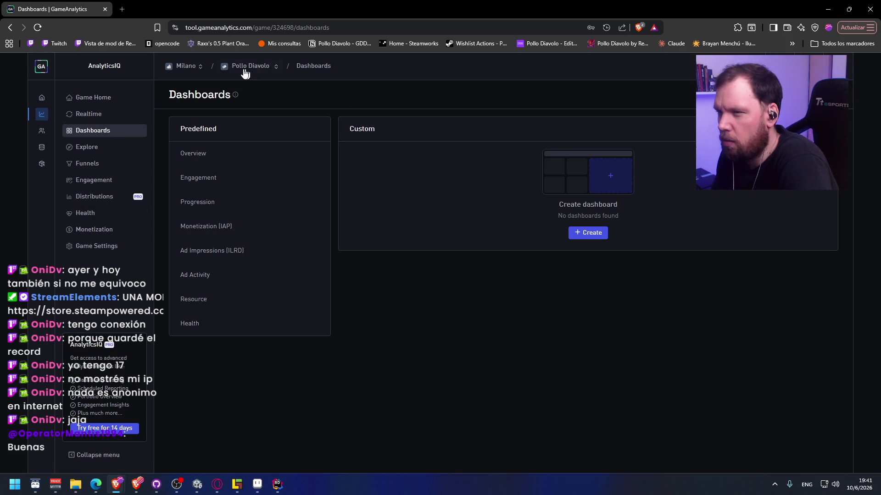
Check Funnels, then open the Engagement cohorts report of IAP revenue over 14 days.
left_click(111, 171)
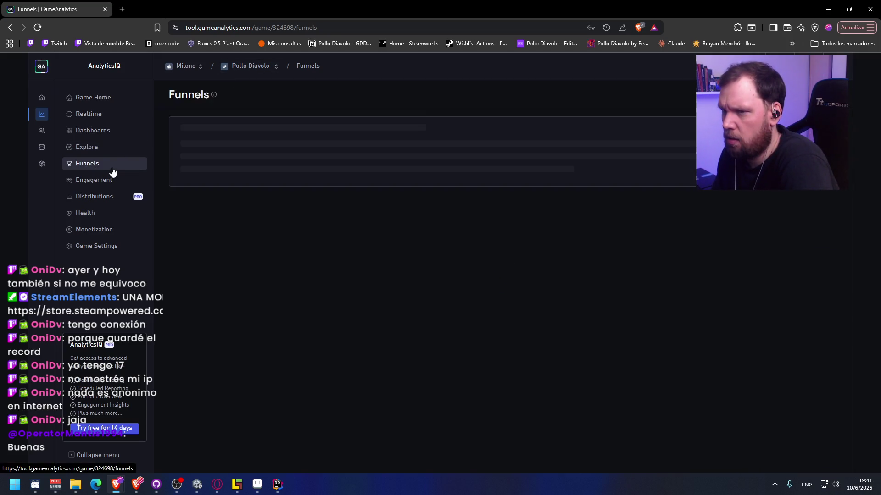
left_click(111, 184)
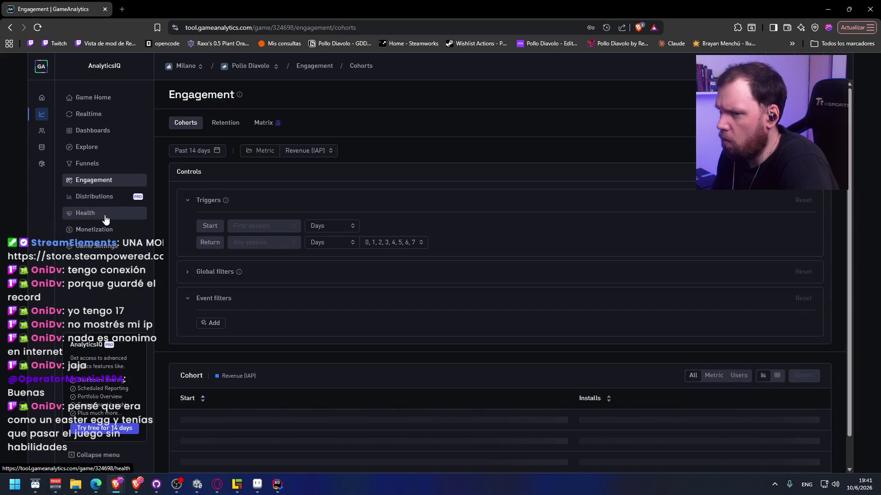
Load the saved progression-by-character query on the Explore page.
left_click(120, 152)
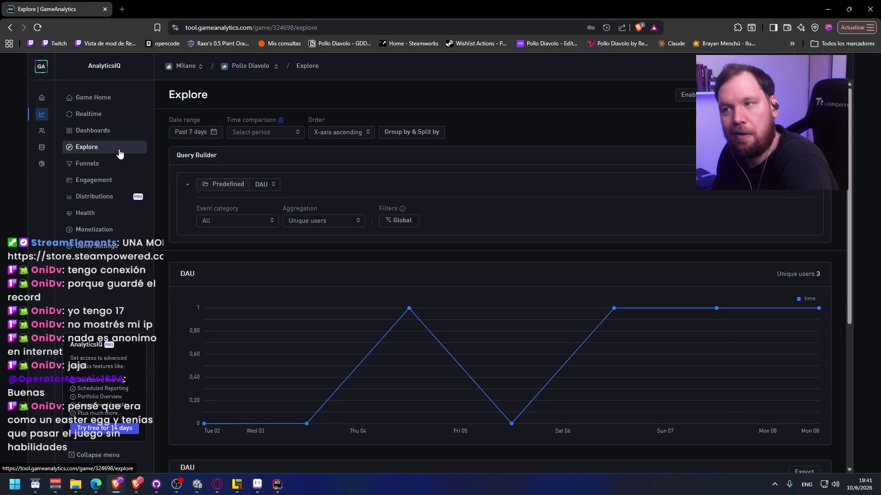
left_click(733, 95)
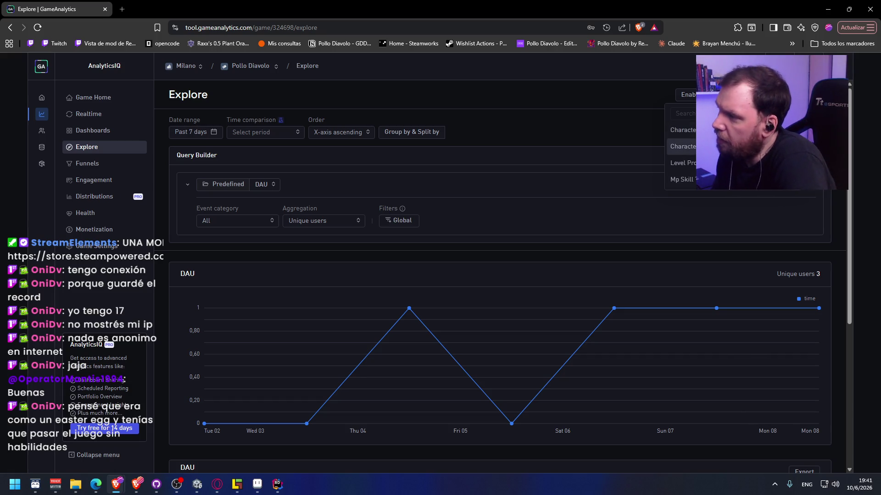
left_click(682, 147)
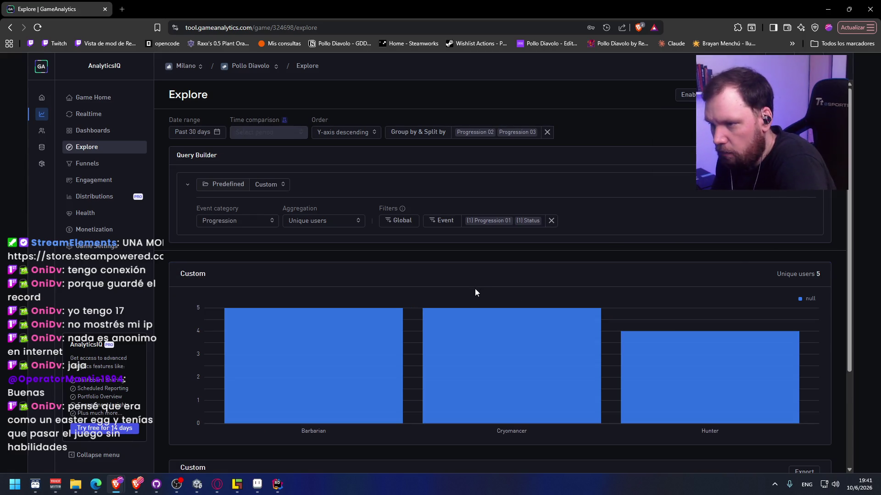
Review unique players per class in the results: Barbarian 5, Cryomancer 5, Hunter 4.
scroll(474, 288, "down", 1)
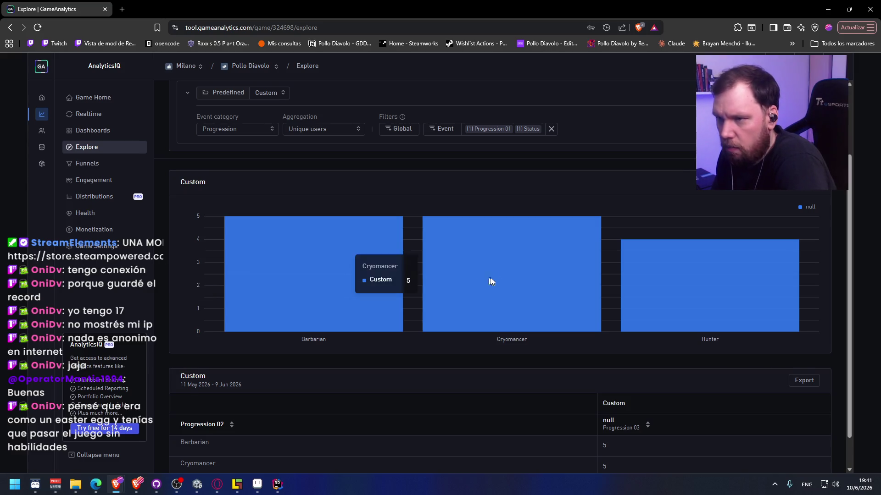
scroll(463, 280, "up", 1)
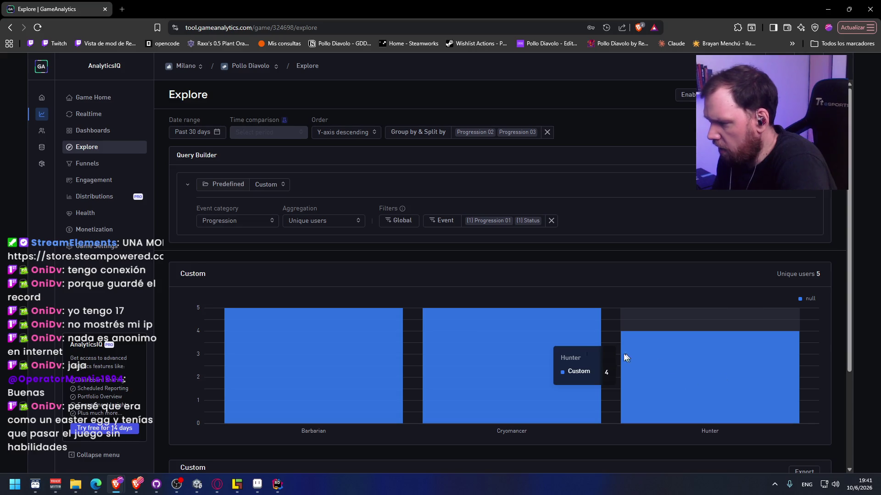
scroll(670, 363, "down", 3)
scroll(505, 335, "up", 3)
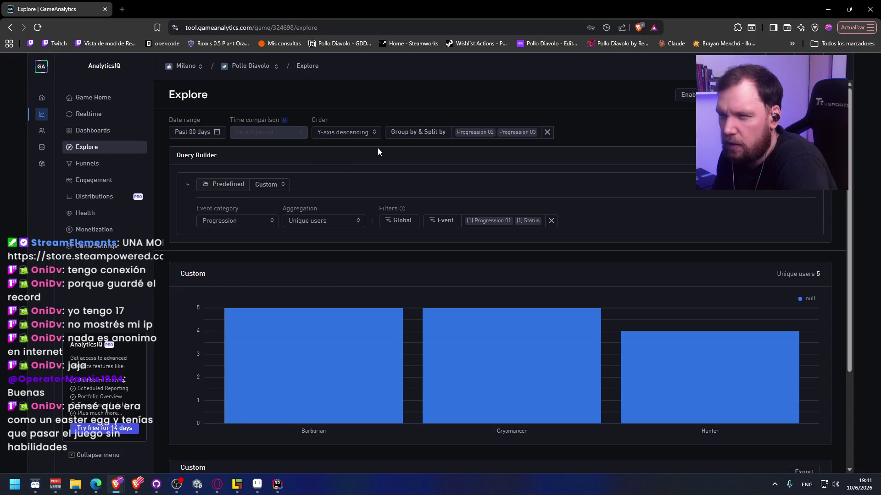
mouse_move(276, 143)
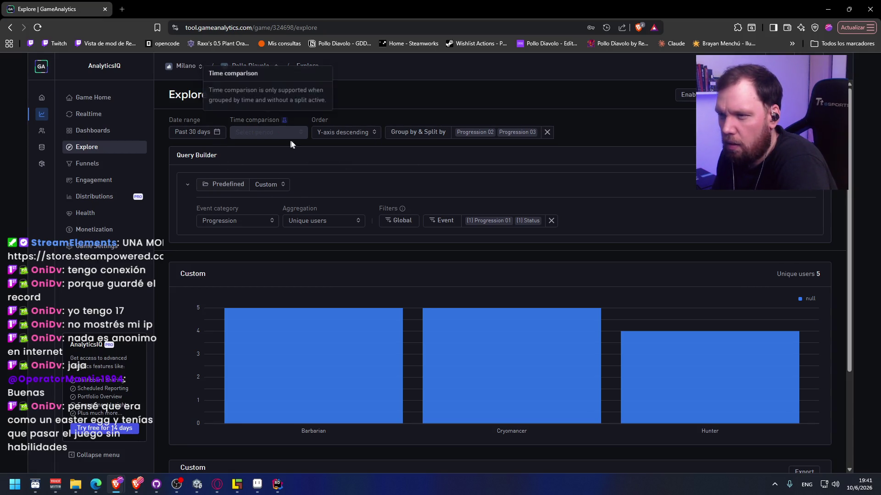
scroll(281, 276, "down", 3)
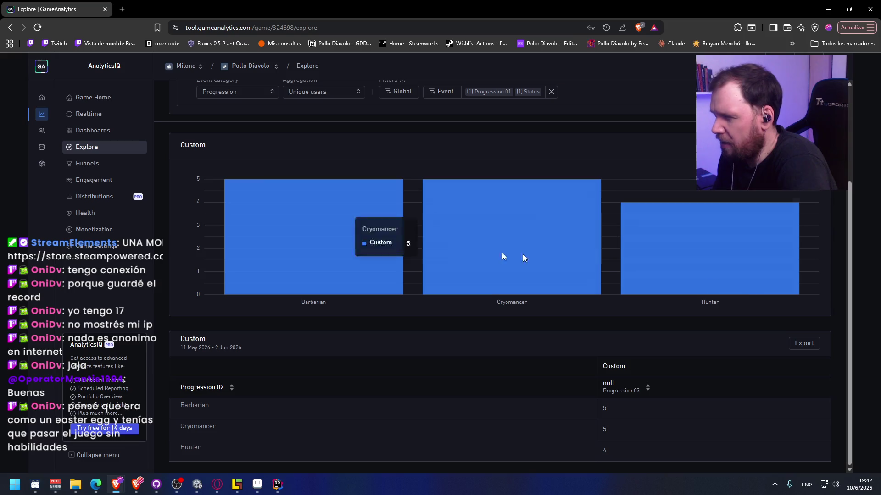
scroll(572, 245, "up", 3)
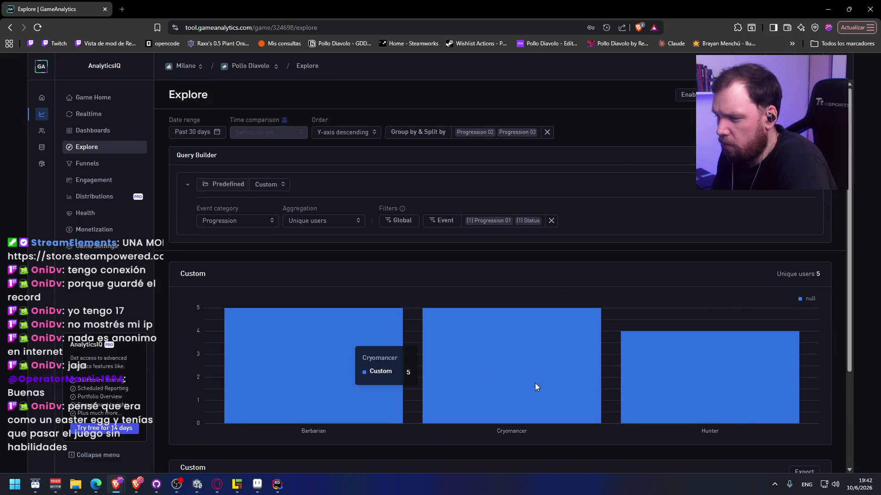
left_click(324, 221)
Switch Aggregation to Count and review attempts per class: Hunter 46, Cryomancer 39, Barbarian 33.
left_click(320, 251)
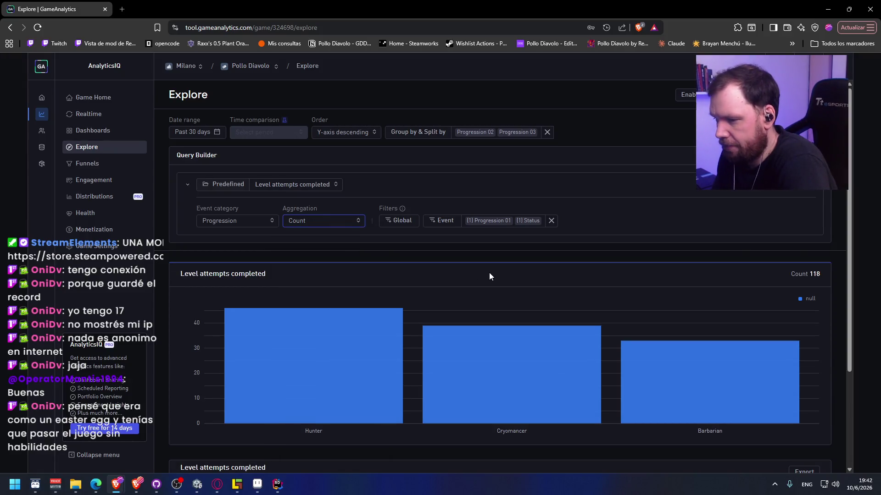
scroll(310, 285, "down", 2)
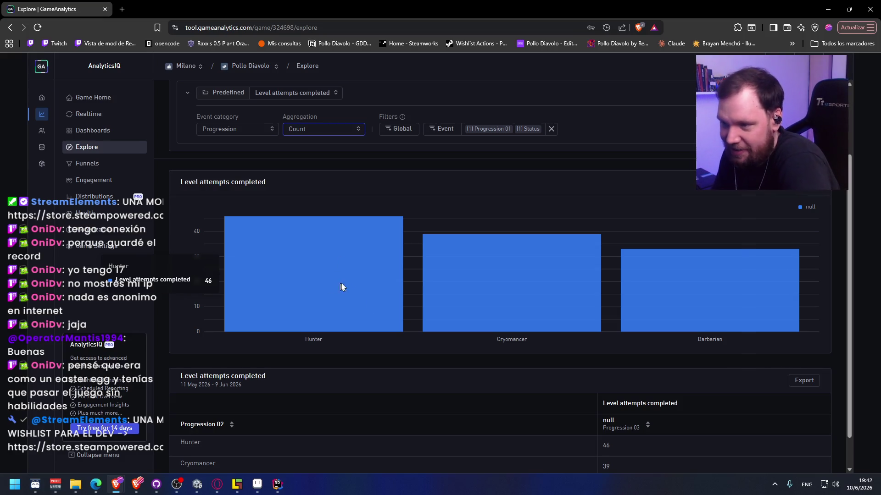
scroll(349, 284, "up", 1)
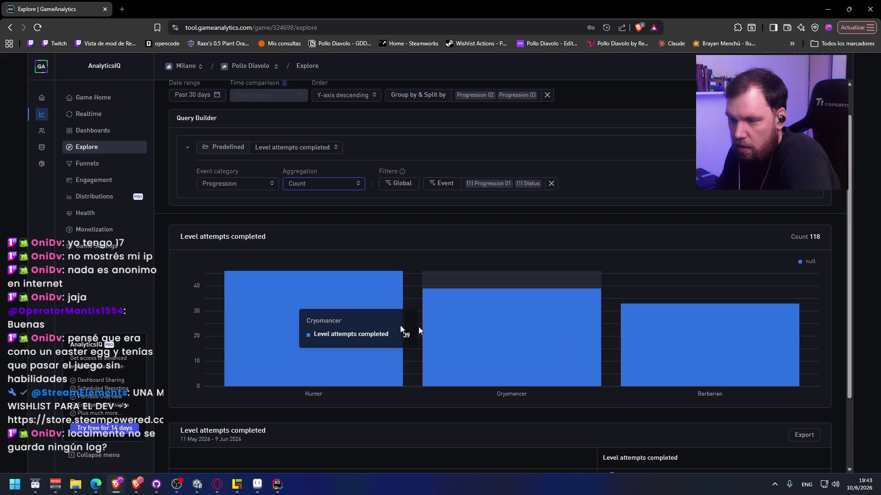
scroll(339, 339, "up", 1)
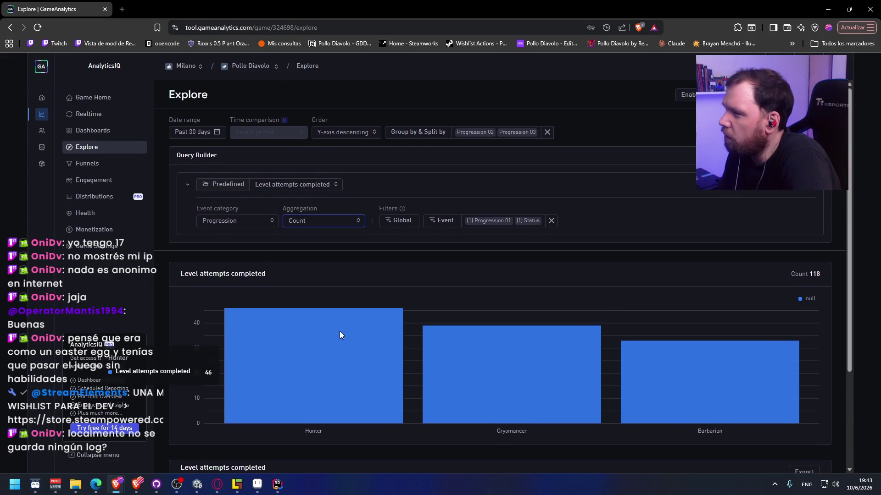
scroll(337, 341, "down", 3)
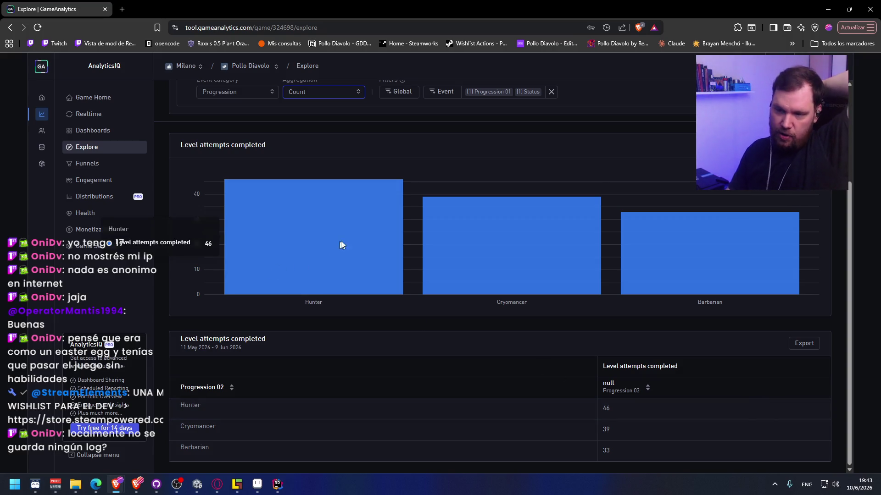
scroll(668, 452, "up", 3)
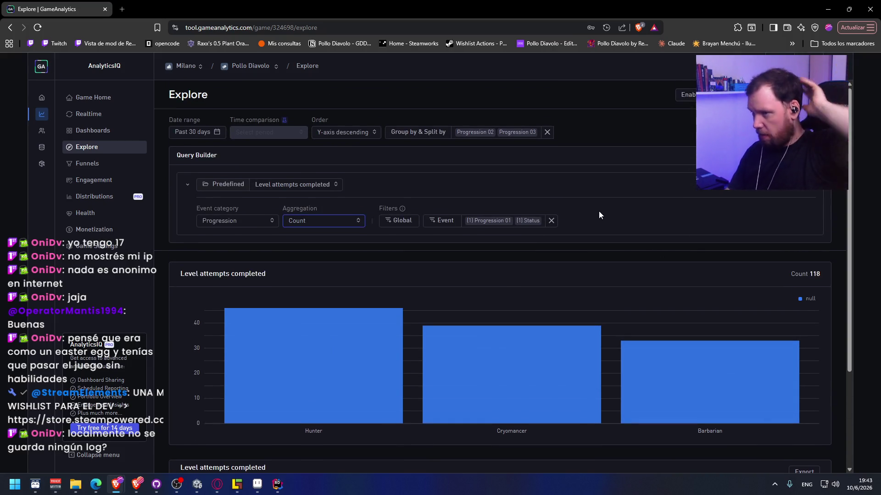
left_click(756, 94)
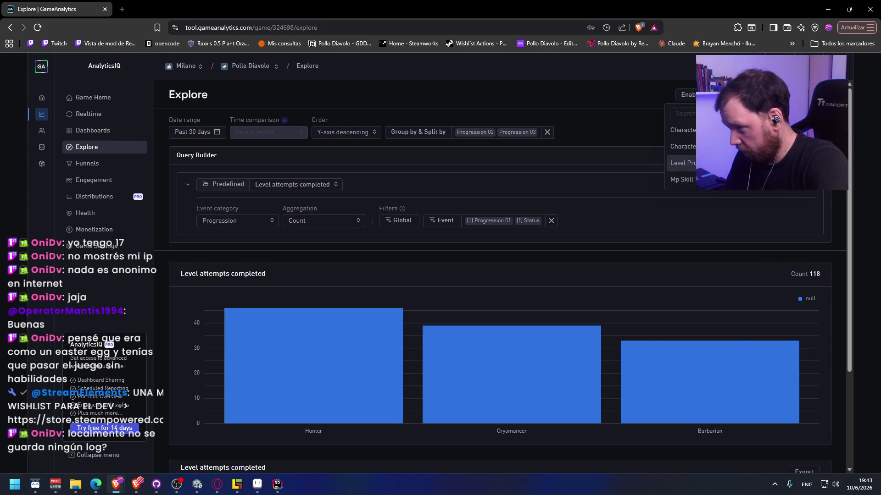
Add the Level Progression event to split completed attempts by level step, totalling 252.
left_click(734, 163)
mouse_move(516, 315)
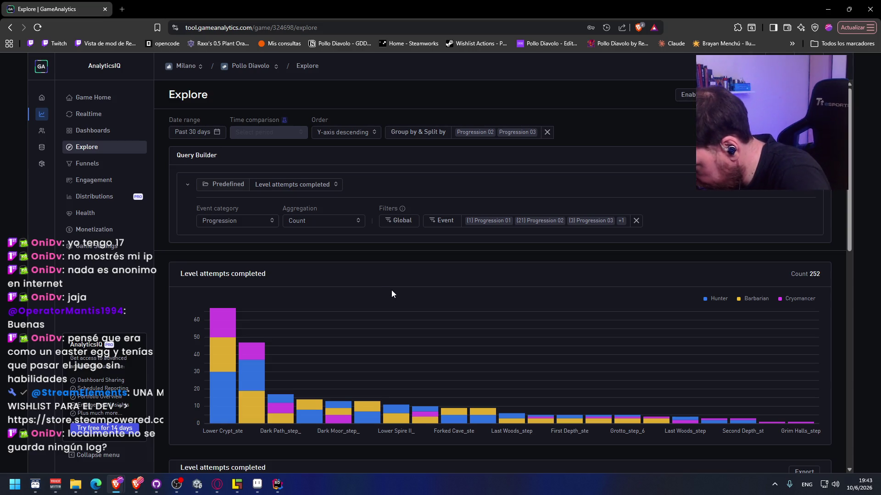
scroll(393, 293, "down", 2)
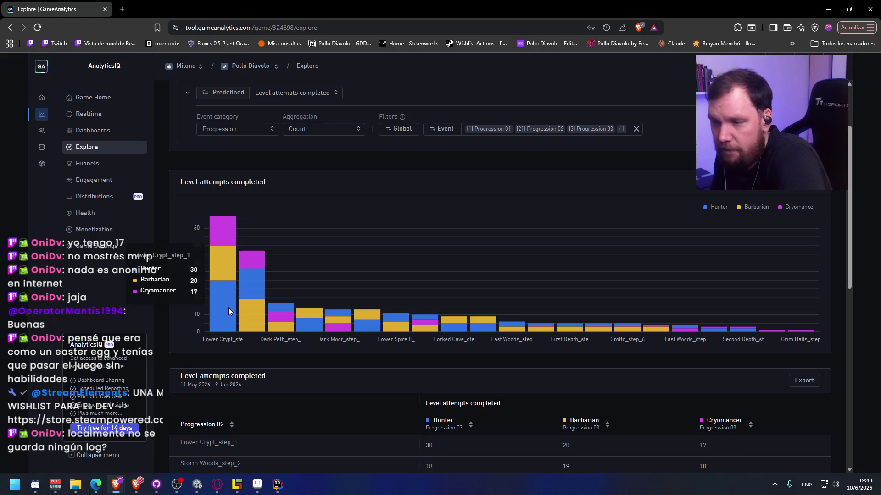
left_click(331, 129)
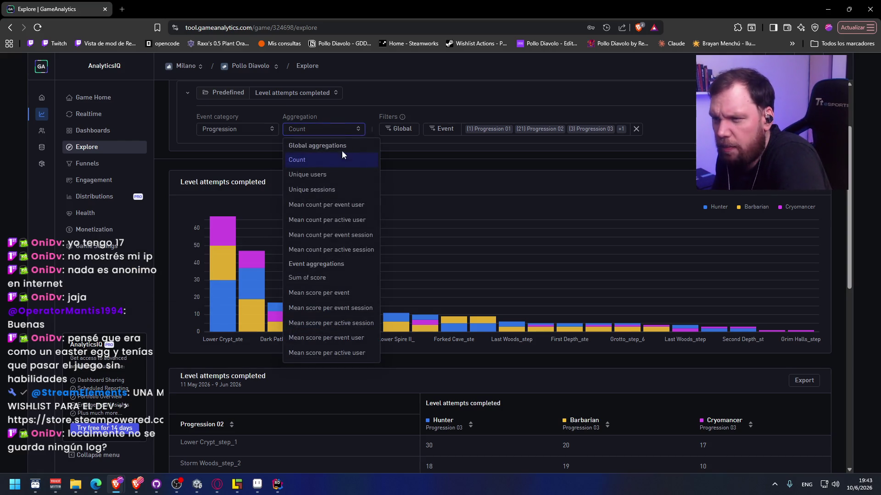
Switch Aggregation to Unique users; Lower Crypt_step_1 shows Cryomancer 5, Barbarian 4, Hunter 4.
left_click(335, 179)
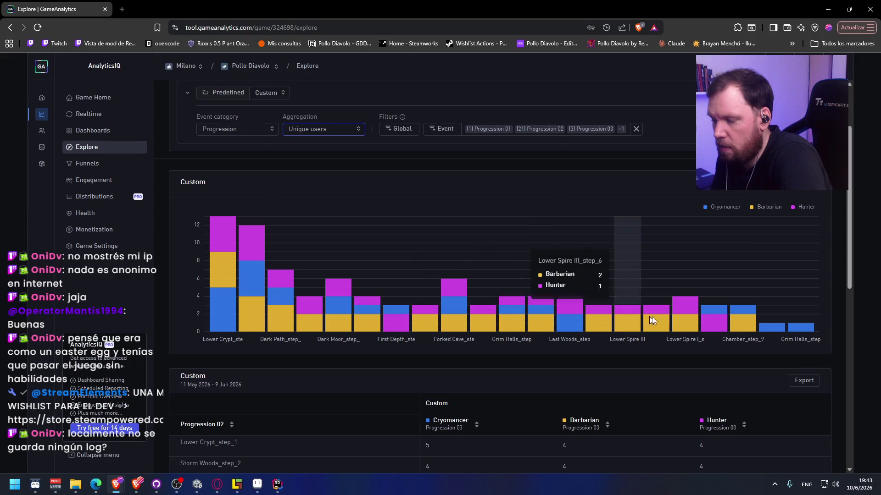
scroll(382, 373, "down", 5)
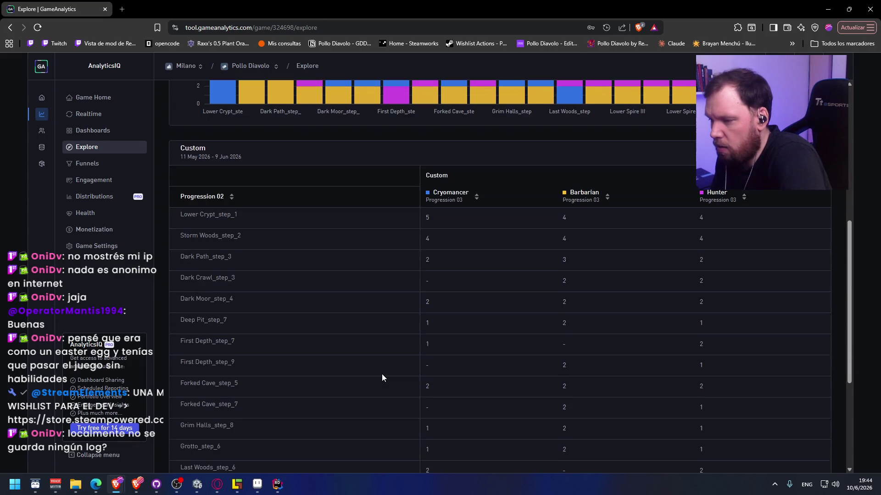
scroll(378, 373, "up", 7)
left_click(333, 222)
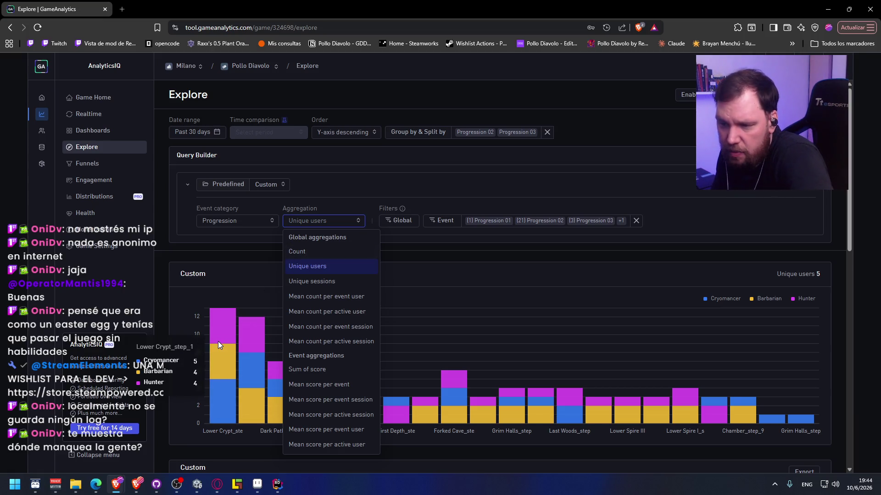
Switch Aggregation back to Count and scroll through the 252-attempt results table.
left_click(306, 252)
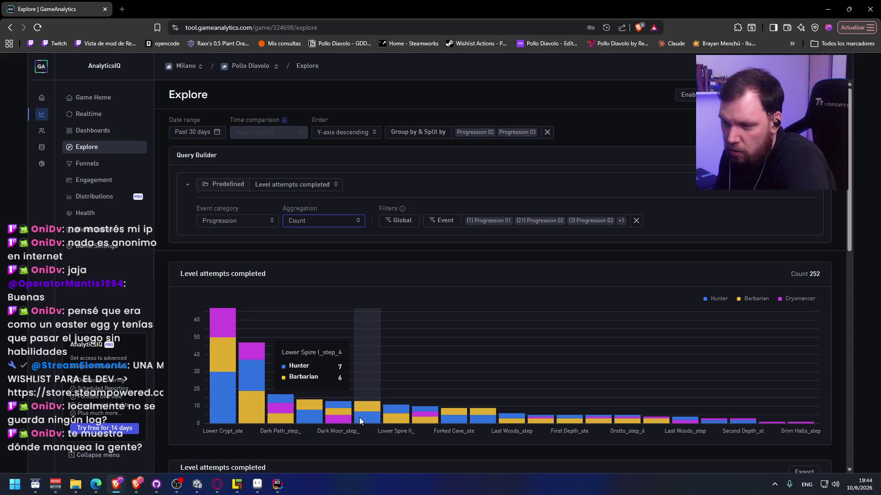
scroll(367, 415, "down", 9)
scroll(367, 415, "up", 3)
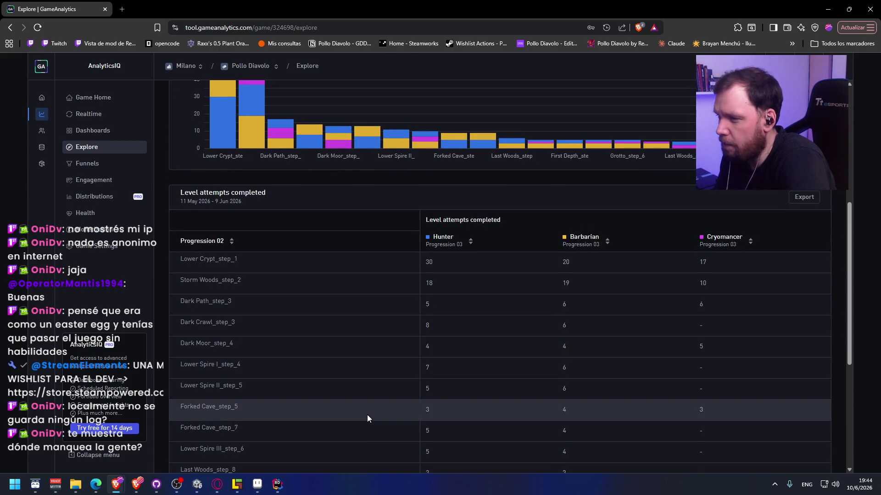
scroll(367, 418, "down", 5)
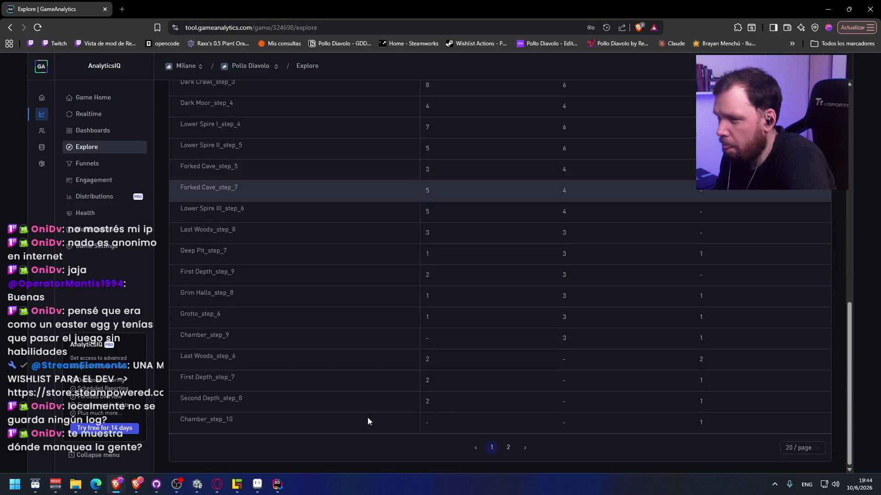
scroll(360, 415, "up", 10)
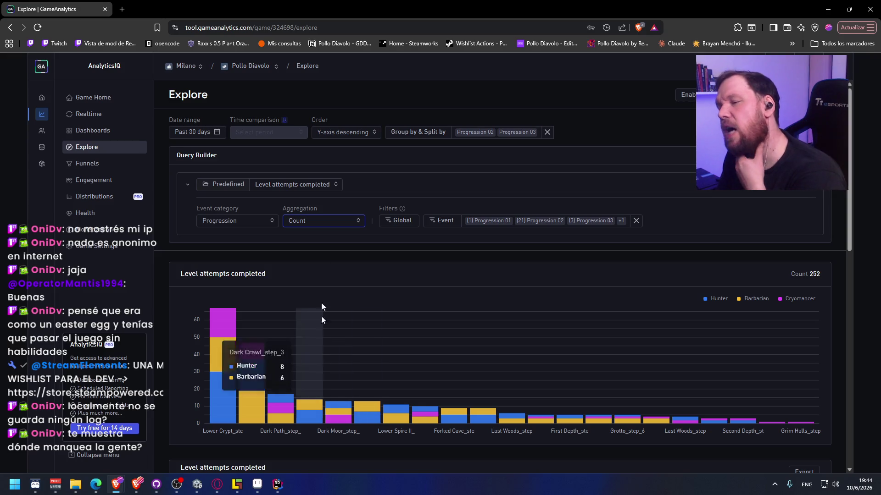
left_click(323, 184)
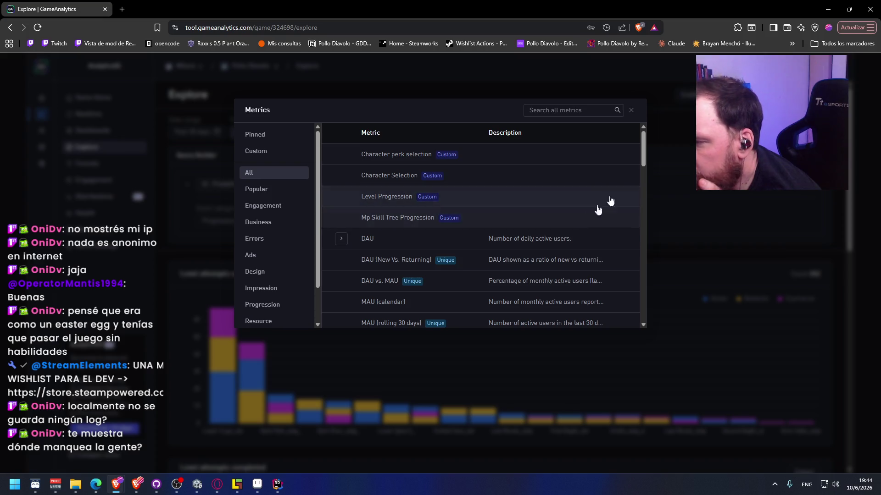
Change the event filter's Status from Complete to Fail, showing 54 failed attempts.
key("Escape")
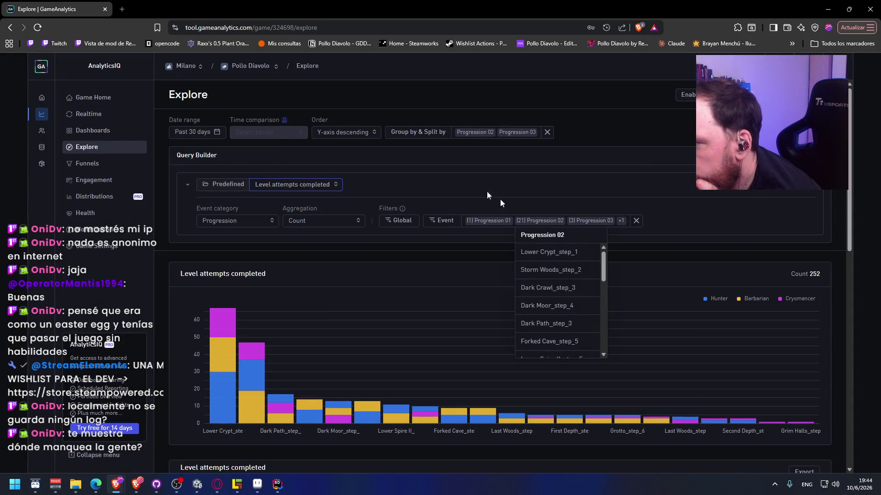
left_click(445, 222)
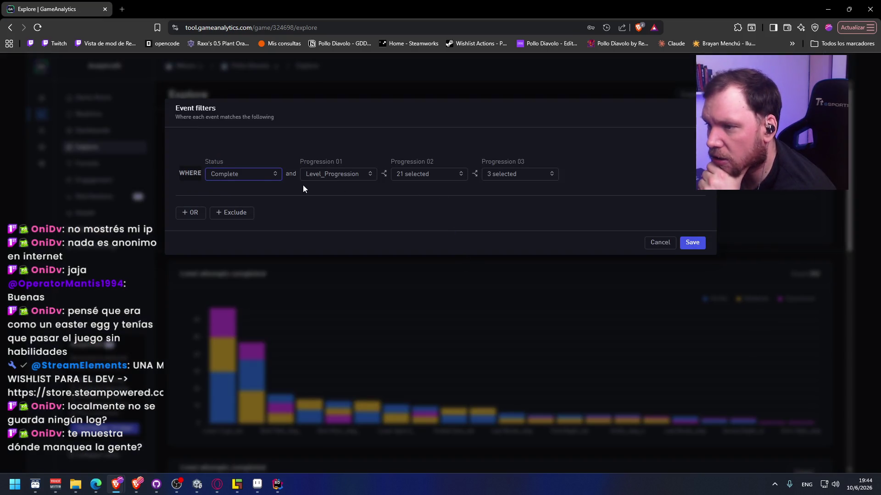
left_click(274, 174)
left_click(267, 176)
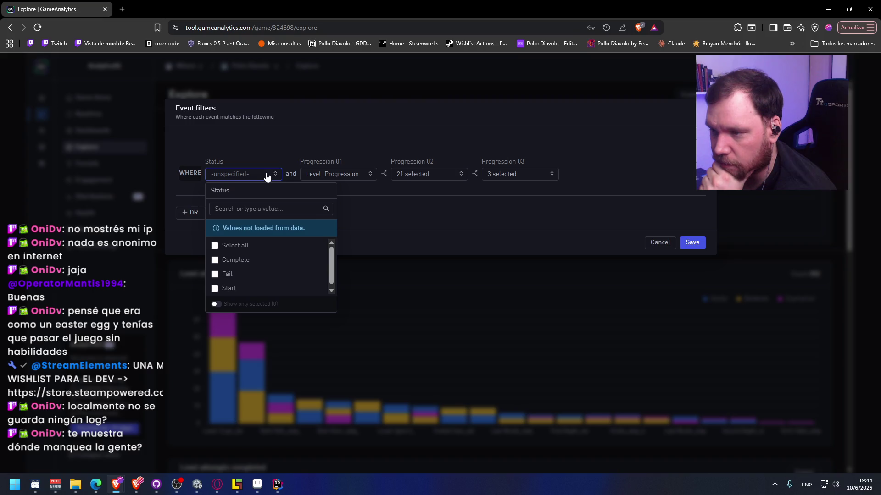
left_click(237, 275)
left_click(692, 243)
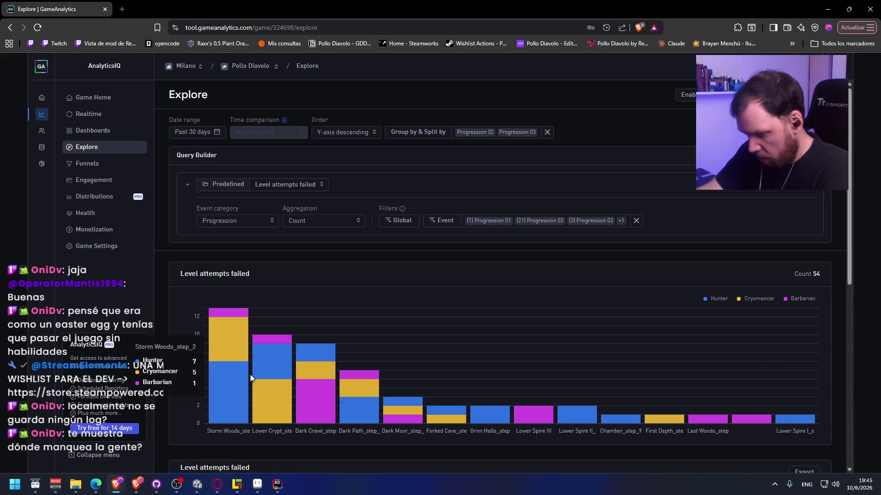
left_click(241, 224)
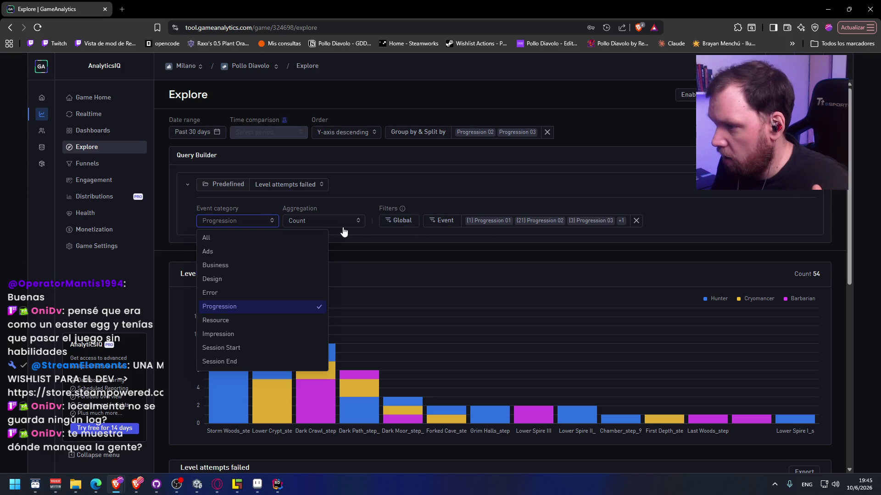
Change the event filter's Status from Fail to Start, showing 325 started attempts.
left_click(438, 222)
left_click(253, 179)
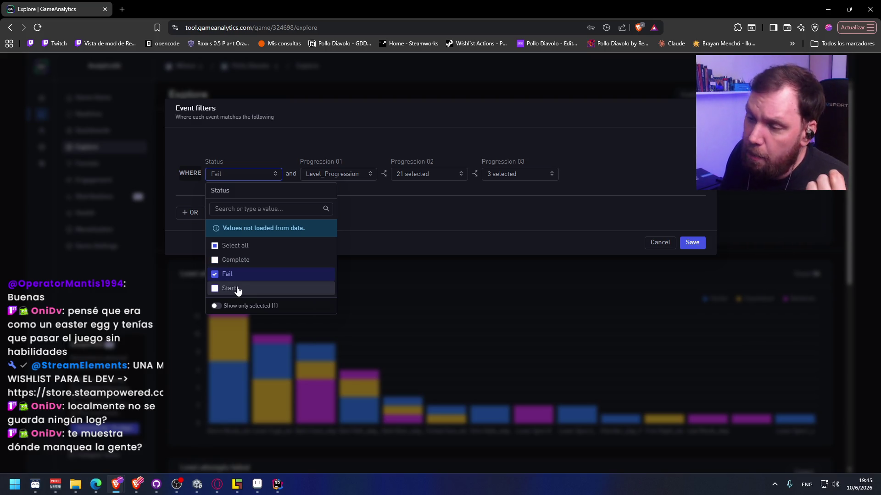
left_click(215, 274)
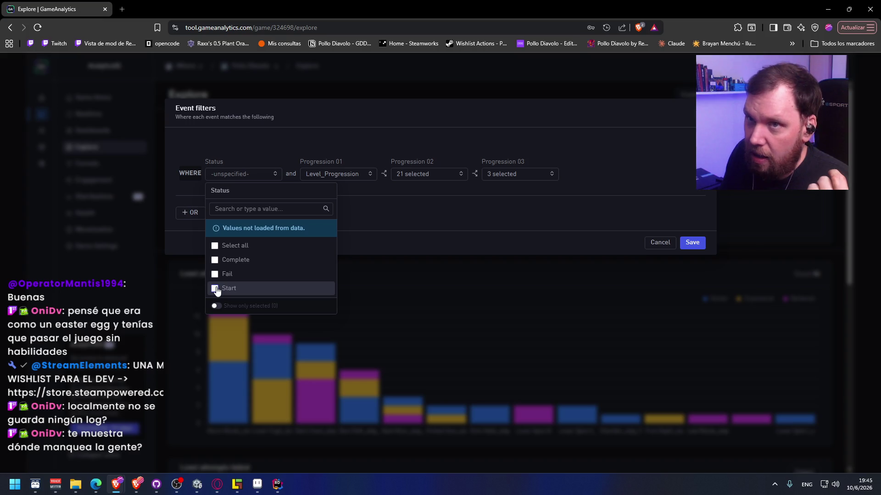
left_click(215, 292)
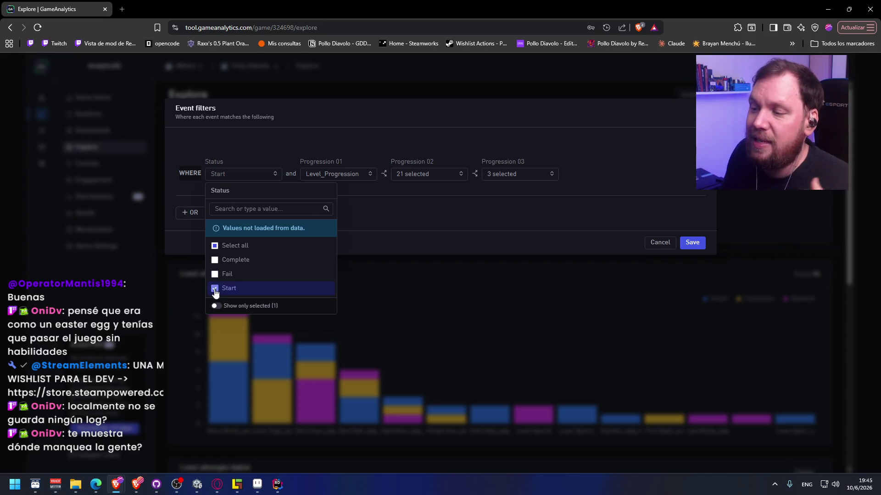
left_click(691, 247)
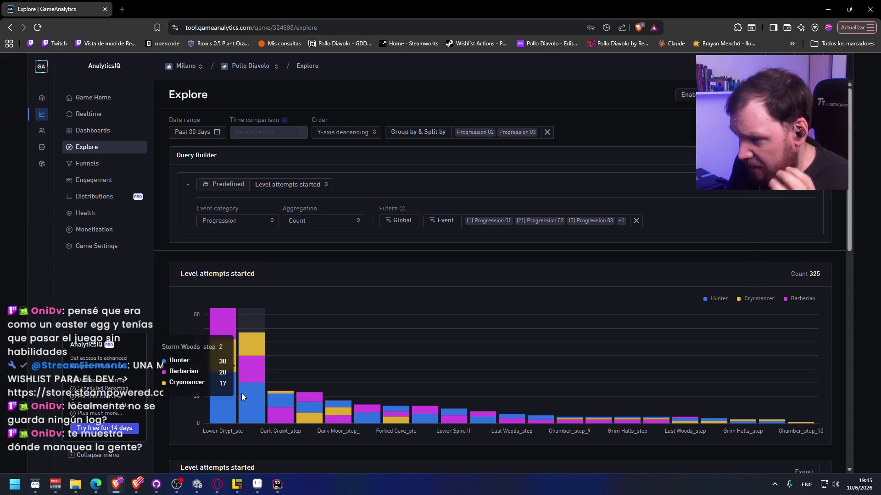
left_click(246, 224)
Review the aggregation options and the Start status filter, then return to the 325-total started-attempts chart.
left_click(330, 223)
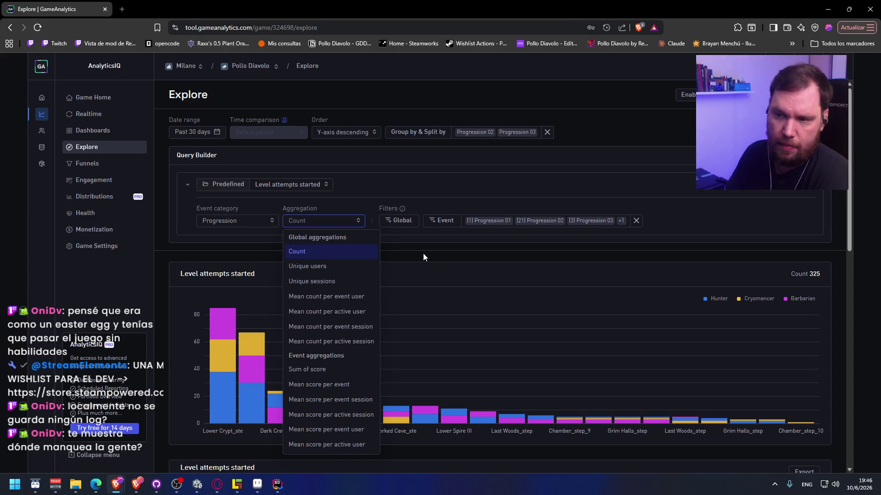
left_click(322, 222)
left_click(322, 222)
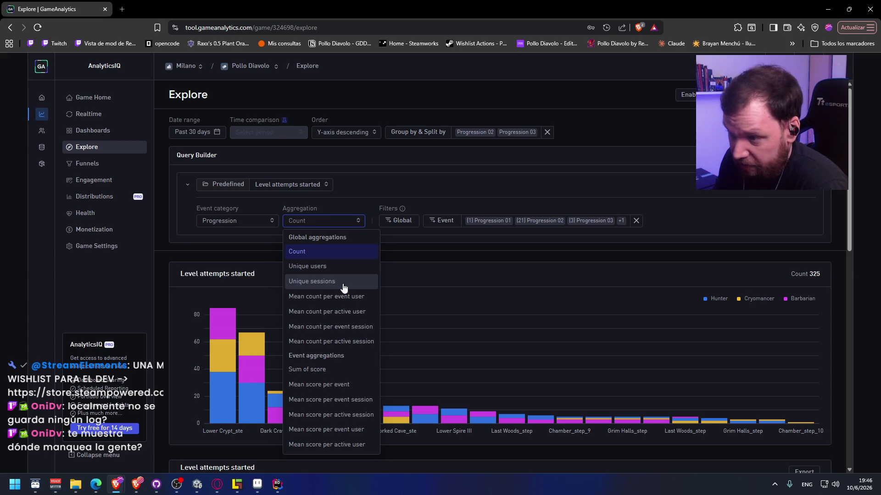
left_click(445, 223)
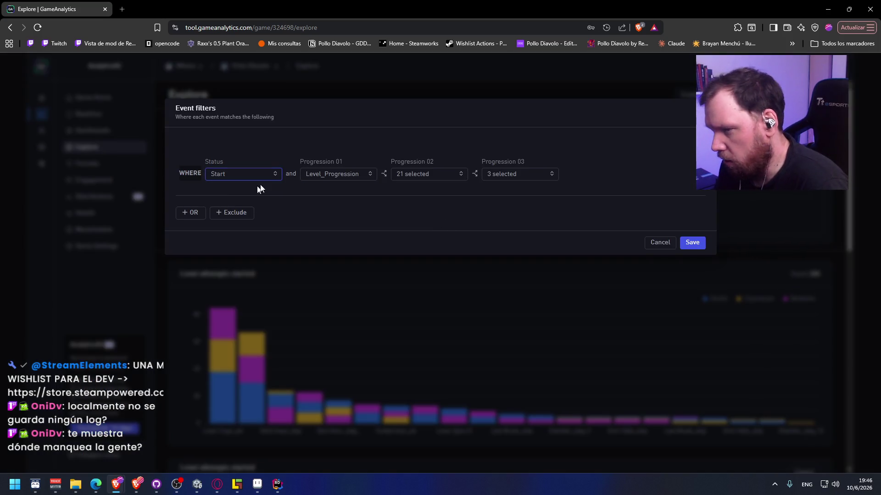
left_click(243, 174)
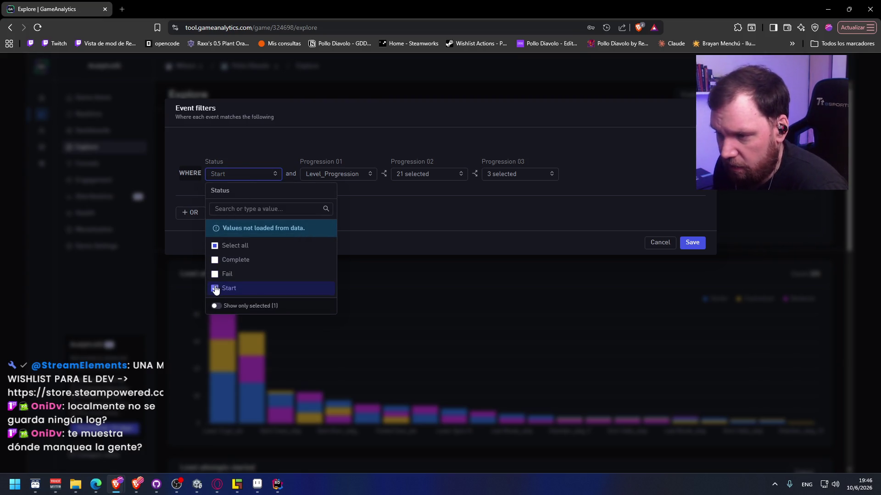
left_click(660, 242)
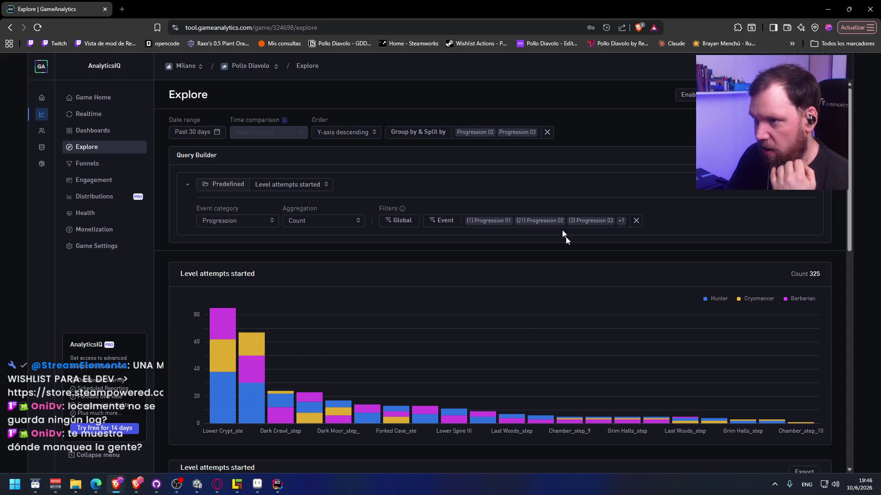
Browse the event category, aggregation type and global filter options without changing anything.
left_click(235, 221)
left_click(324, 225)
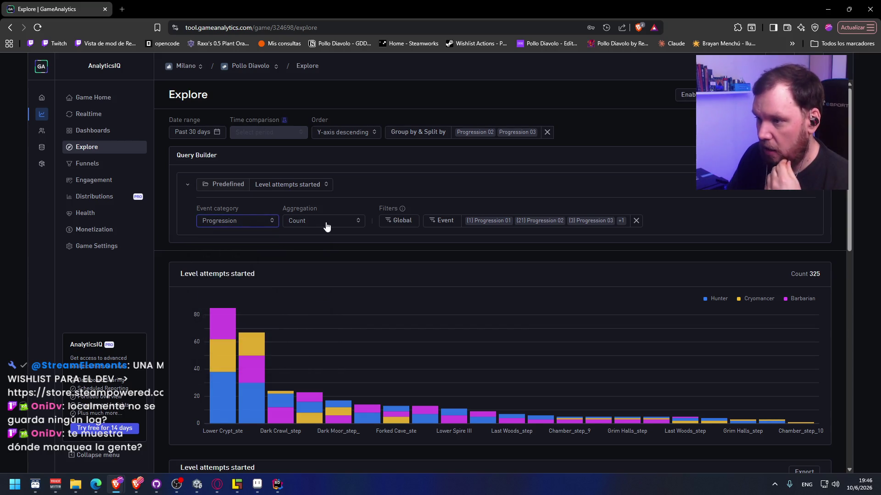
left_click(341, 221)
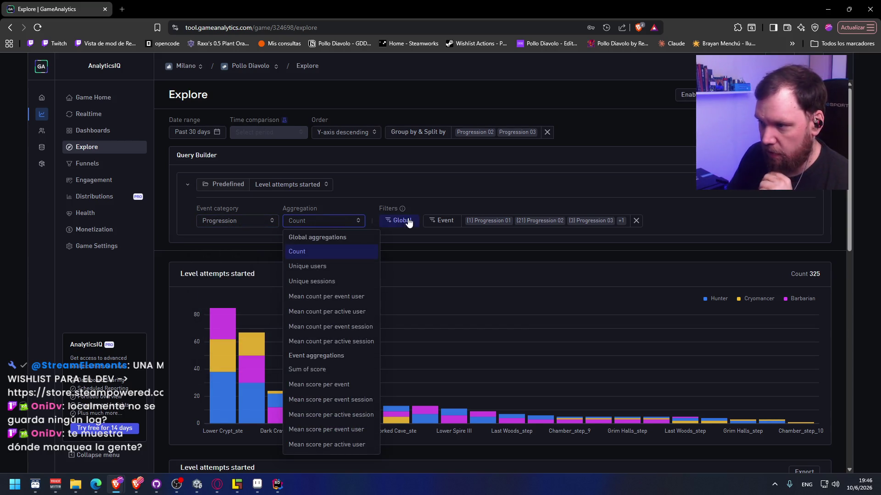
left_click(402, 221)
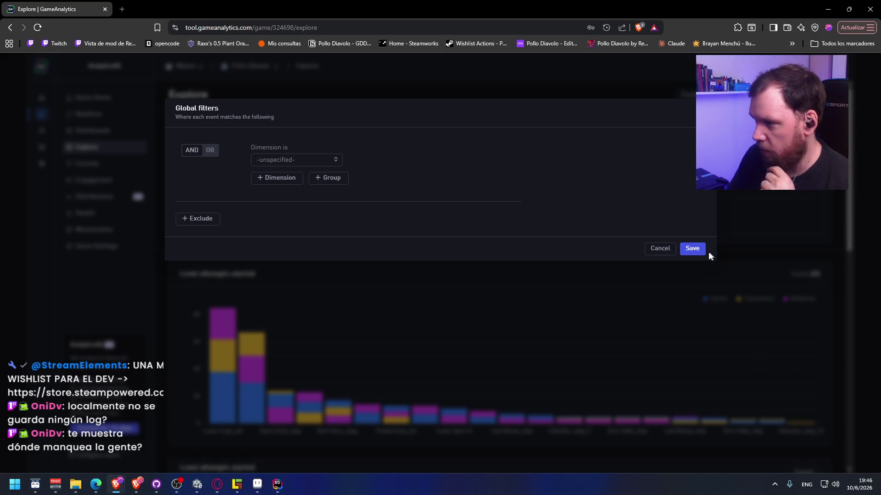
left_click(667, 249)
Toggle Fail and Complete in the Status event filter, applying it with Fail, Complete and Start checked.
left_click(447, 222)
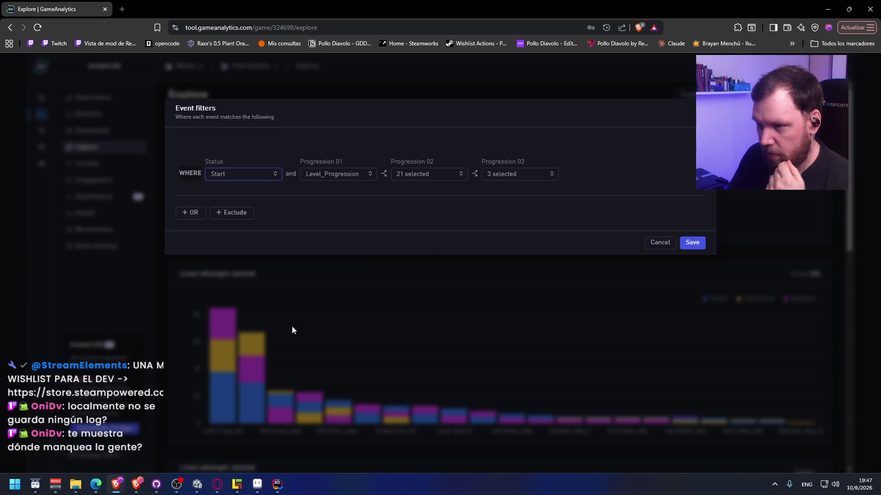
left_click(240, 178)
left_click(238, 275)
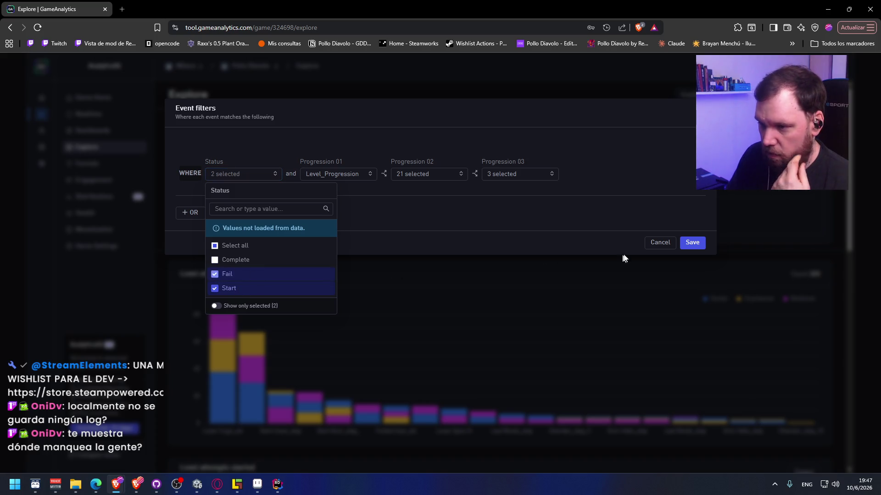
left_click(241, 259)
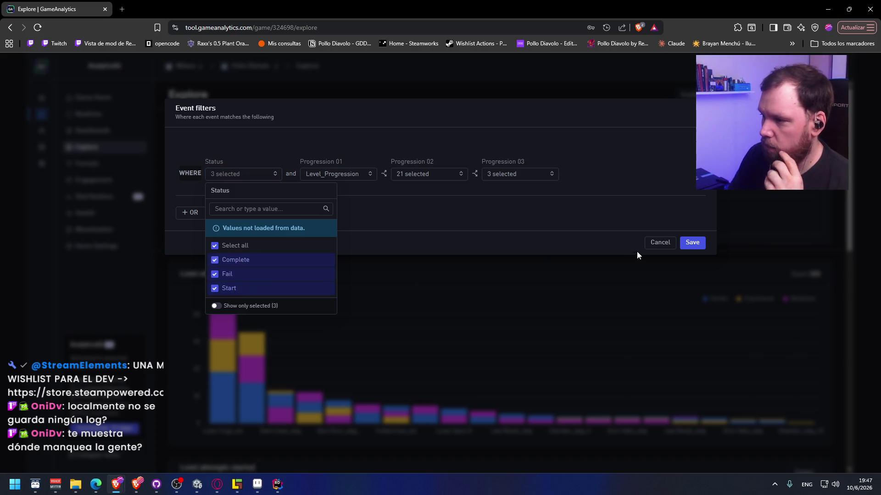
left_click(234, 260)
left_click(233, 275)
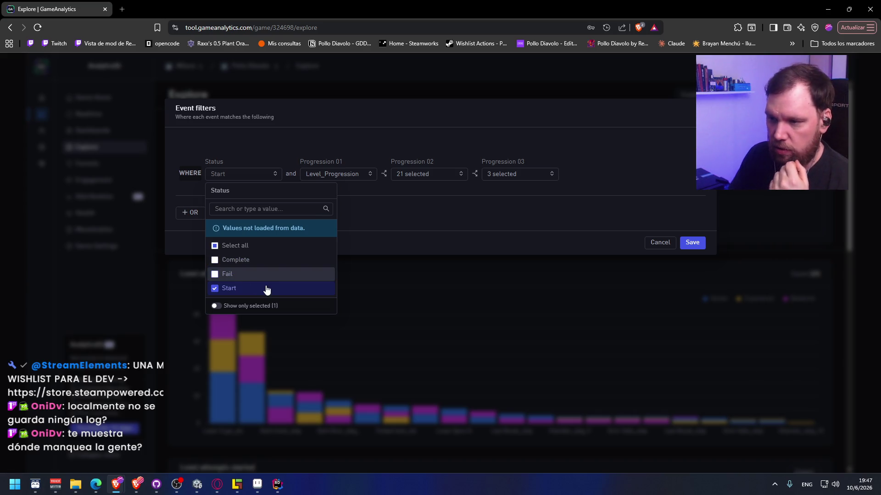
left_click(231, 275)
left_click(239, 260)
left_click(688, 246)
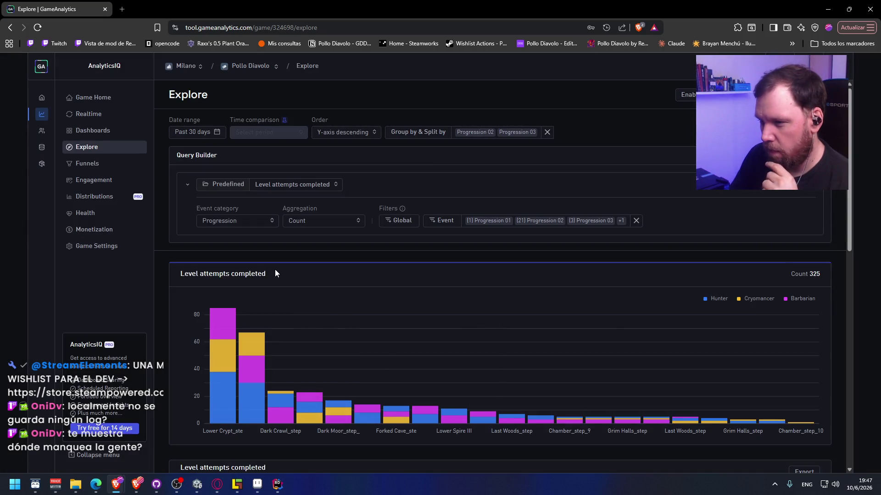
Remove Complete so Status keeps Fail and Start, producing Level attempts failed totalling 379.
left_click(323, 221)
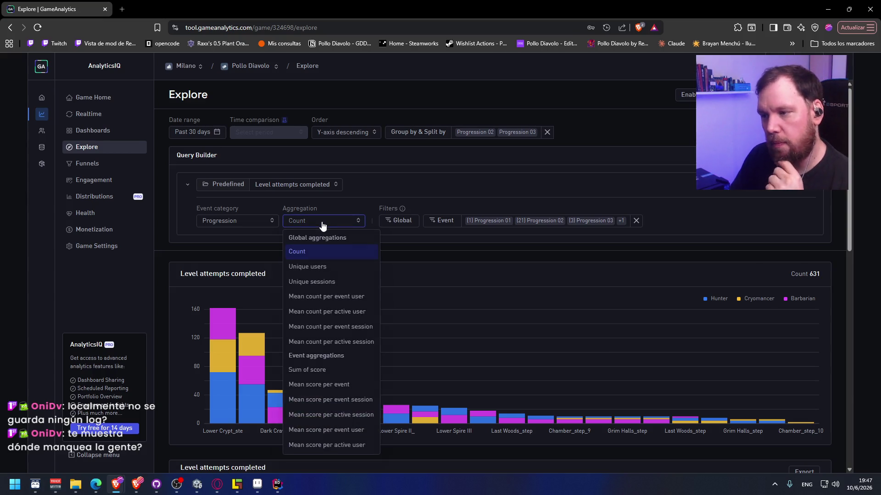
left_click(442, 221)
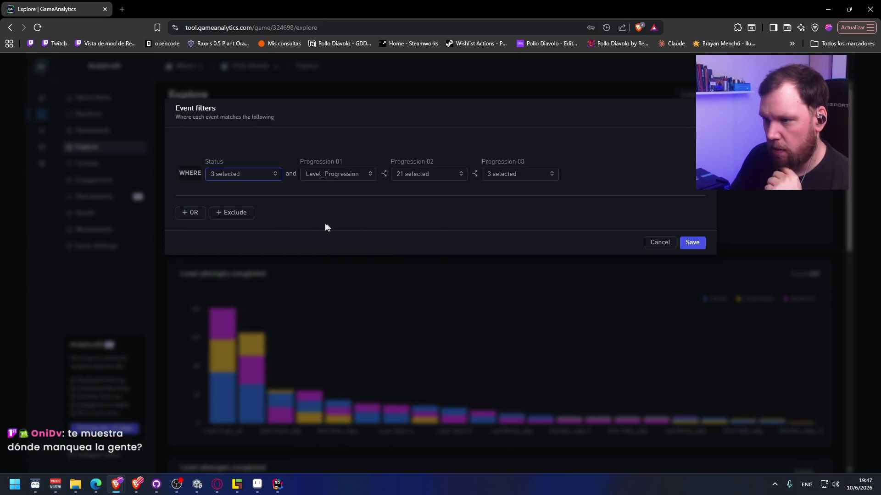
left_click(263, 179)
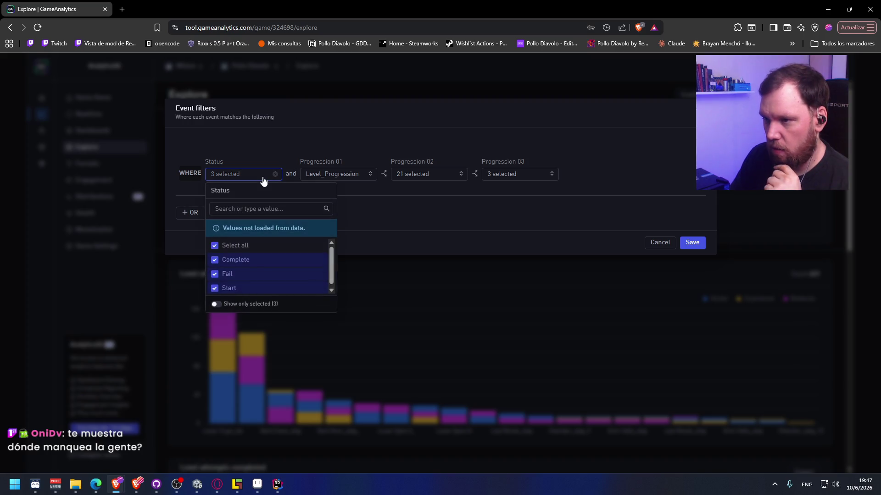
left_click(216, 259)
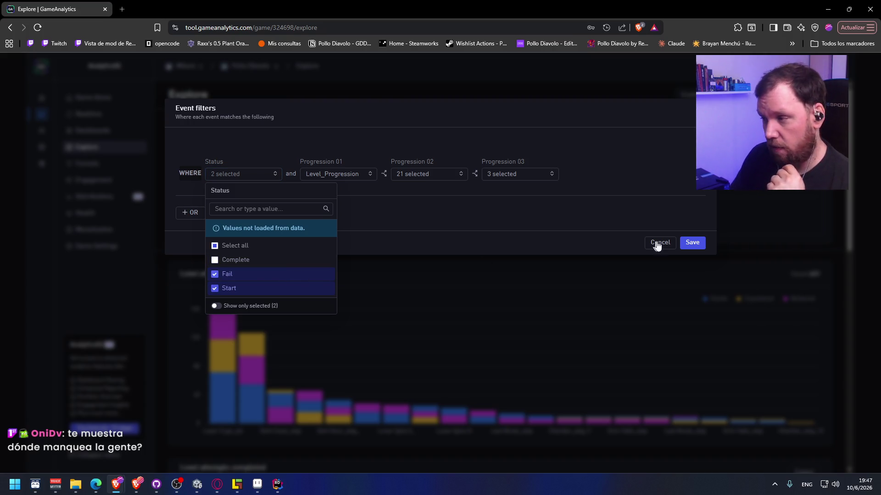
left_click(692, 244)
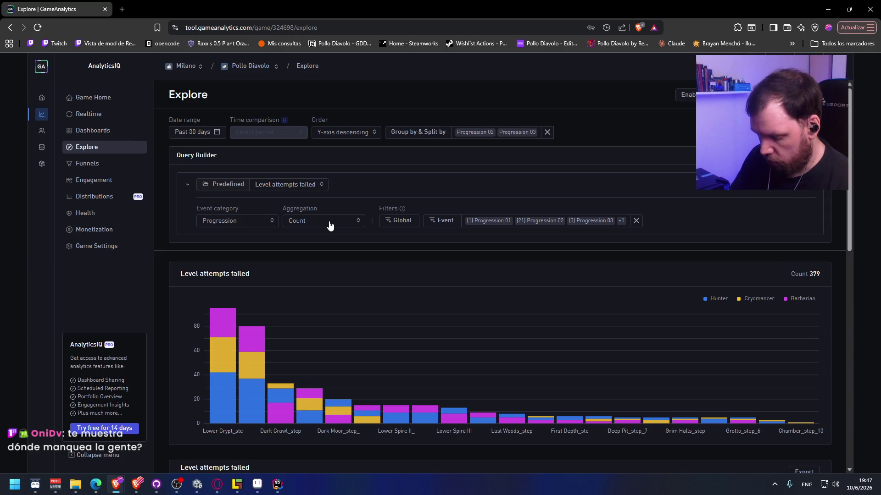
left_click(329, 225)
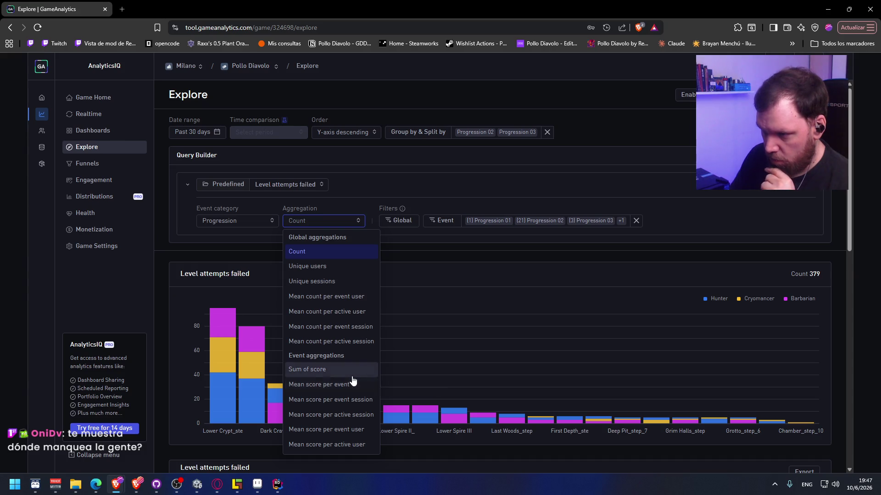
Uncheck Start so the Status filter keeps only Fail, dropping the total to 54.
scroll(351, 376, "down", 4)
scroll(351, 376, "up", 3)
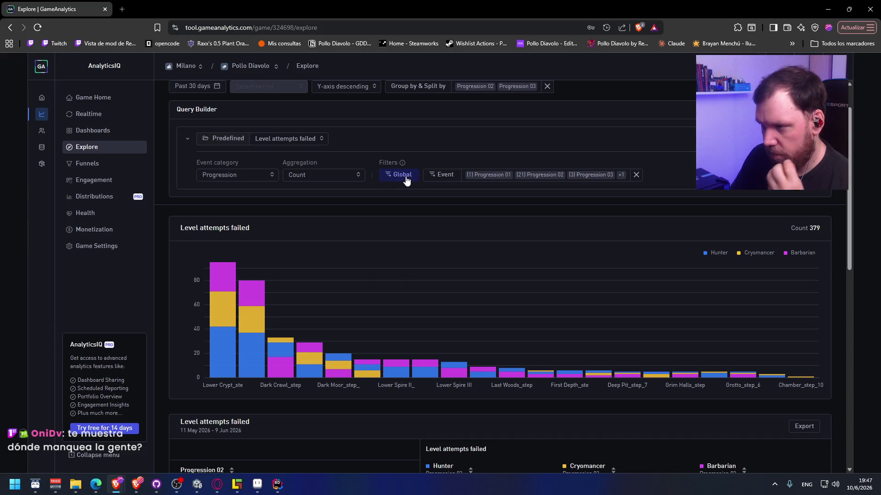
left_click(451, 176)
left_click(249, 178)
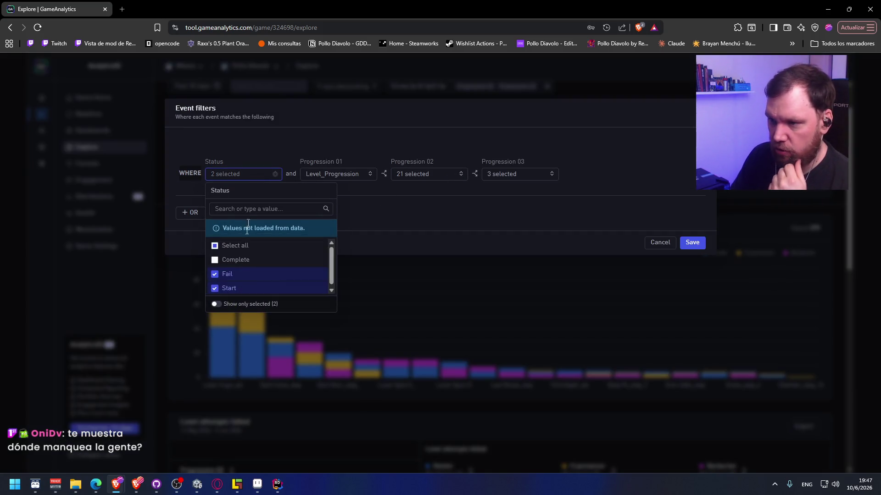
left_click(215, 288)
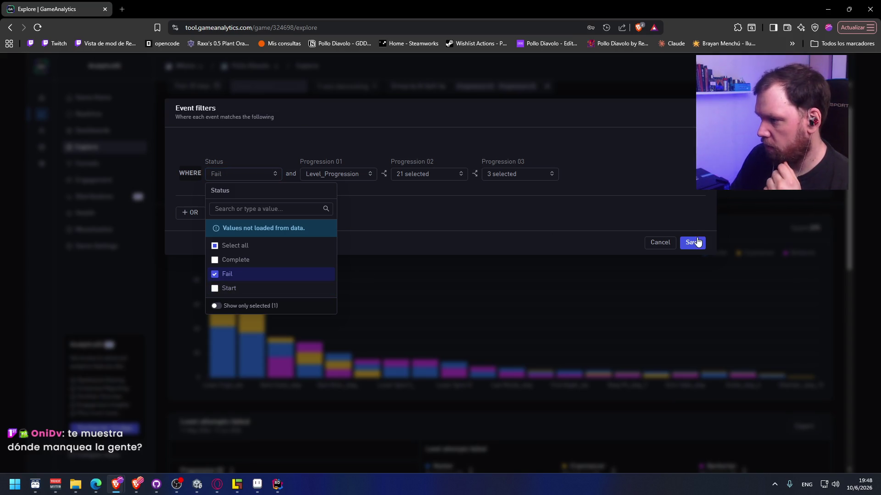
left_click(696, 242)
mouse_move(279, 345)
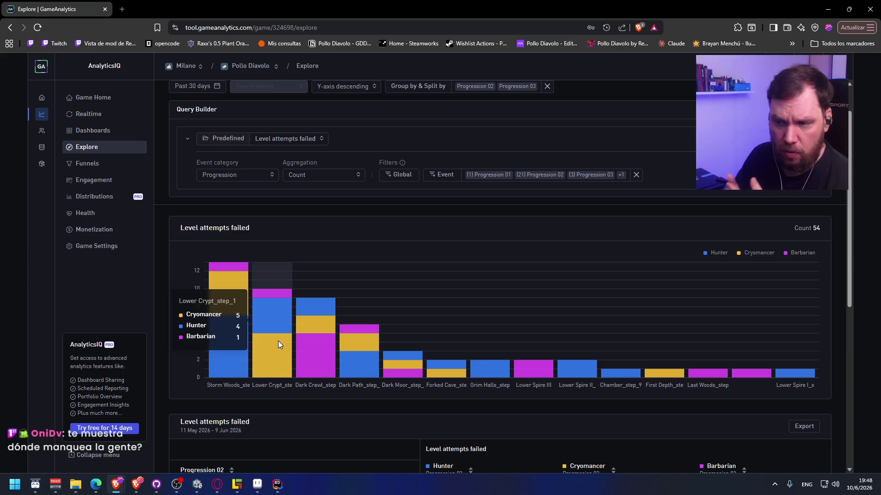
Review failed attempts by level step and class, then open the Health errors page with three Tween warnings.
mouse_move(213, 337)
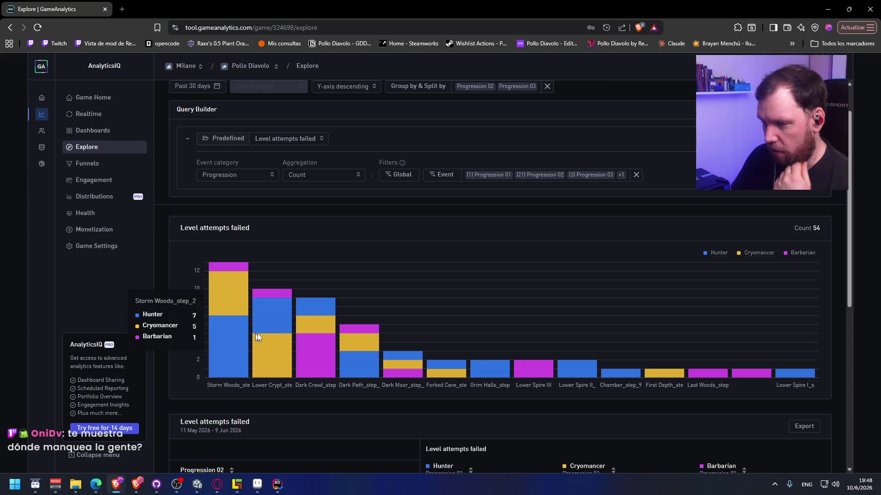
mouse_move(238, 343)
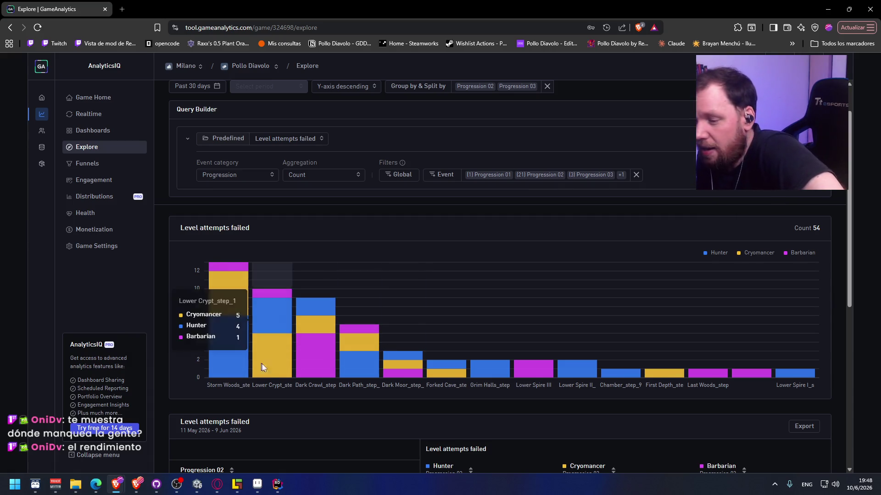
scroll(211, 394, "down", 3)
scroll(401, 294, "down", 3)
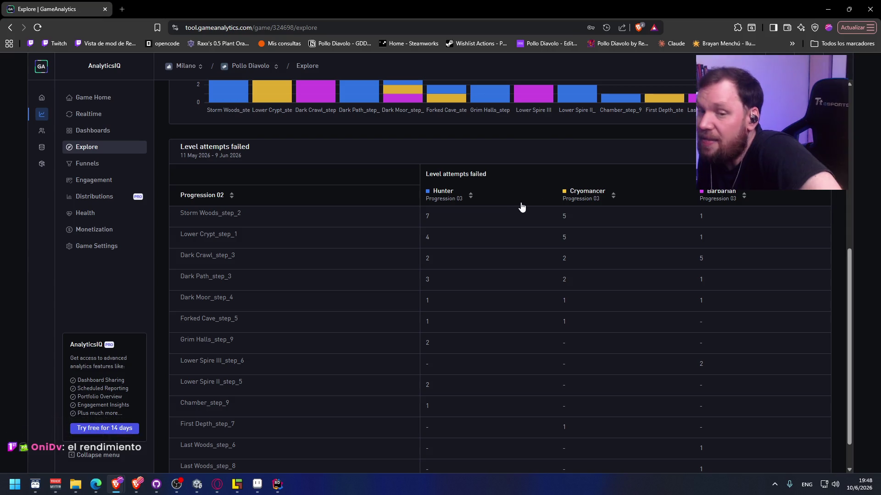
scroll(223, 340, "up", 6)
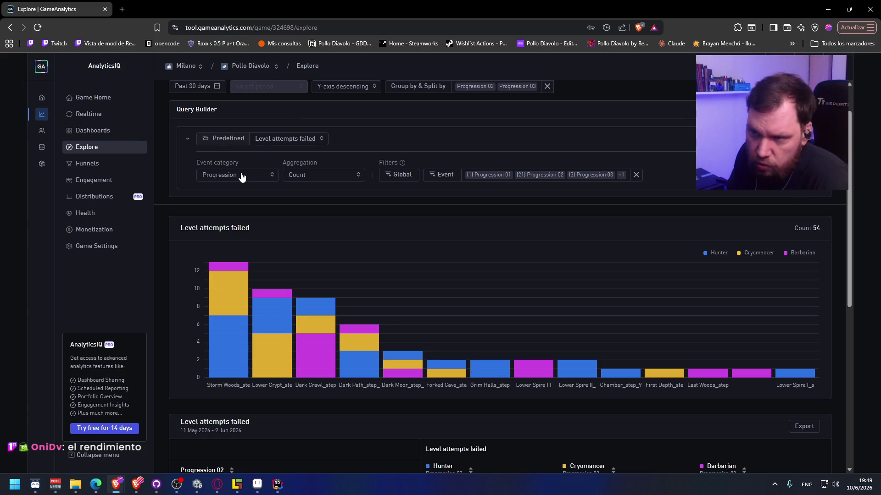
left_click(92, 212)
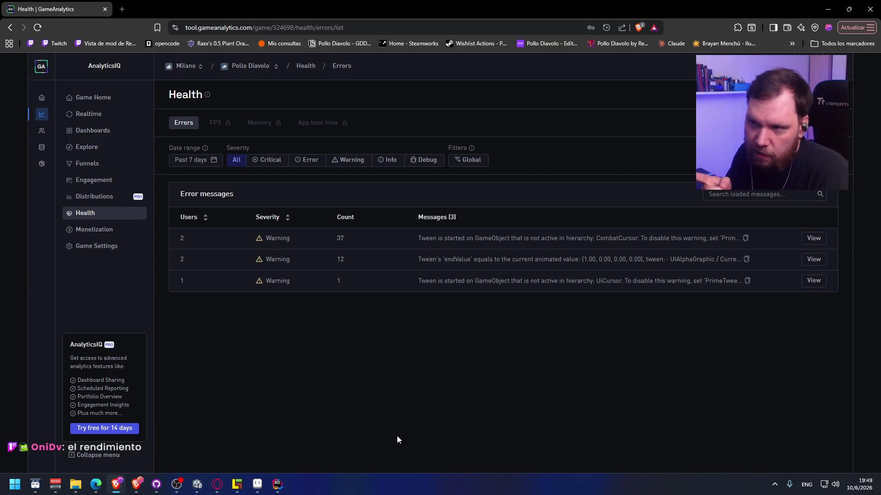
mouse_move(219, 124)
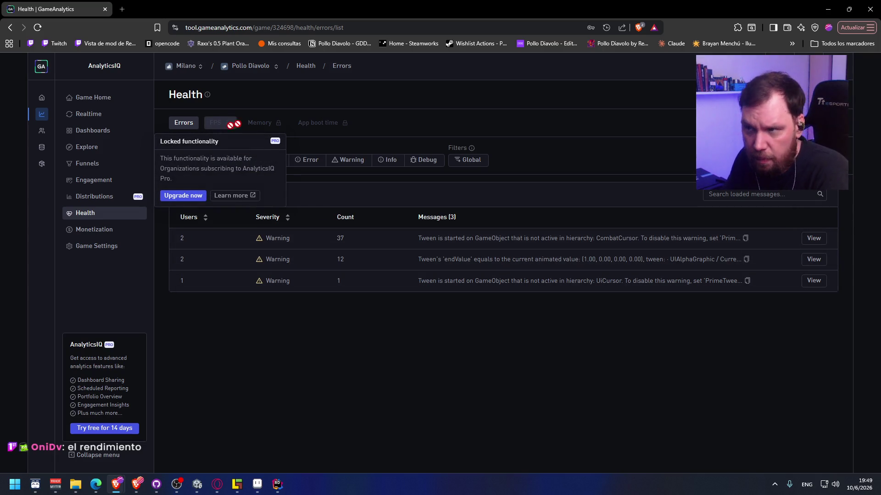
mouse_move(277, 124)
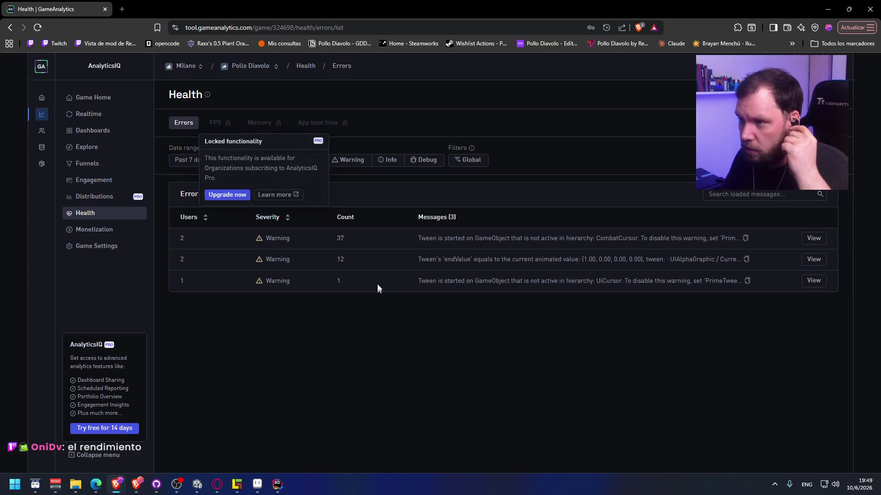
mouse_move(338, 124)
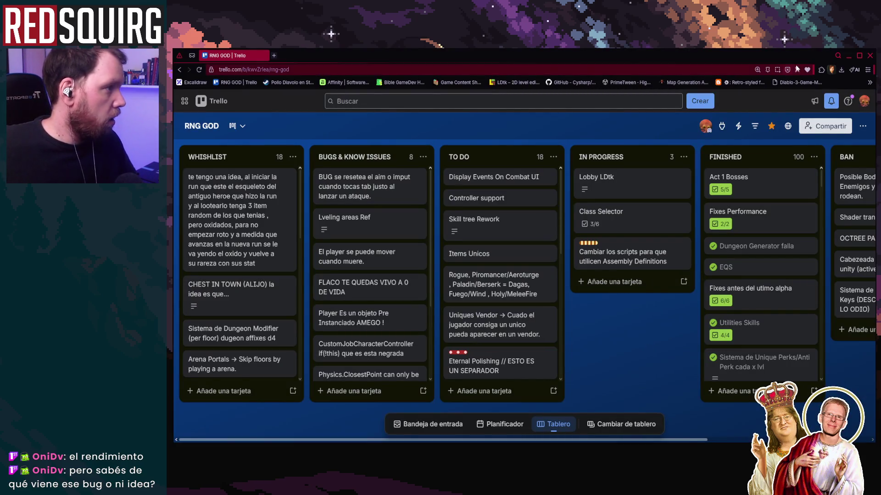
Maximize the Trello window to view the RNG GOD board's lists, then minimize it.
left_click(856, 56)
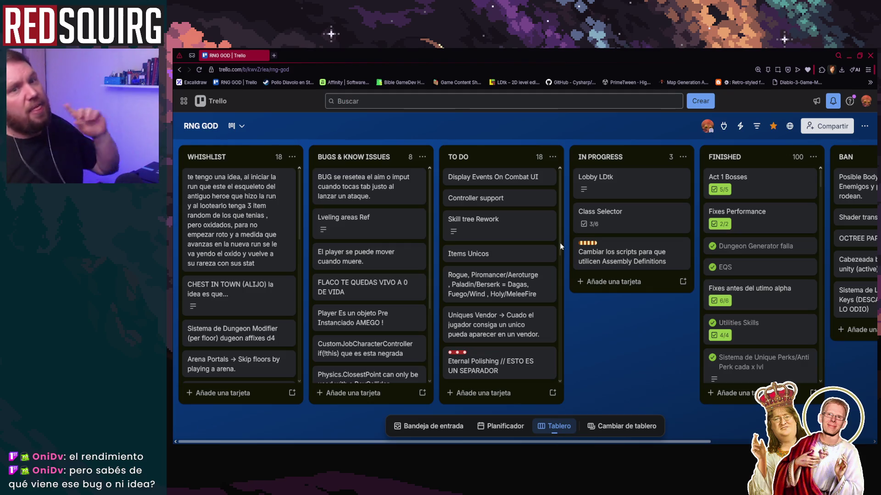
left_click(852, 53)
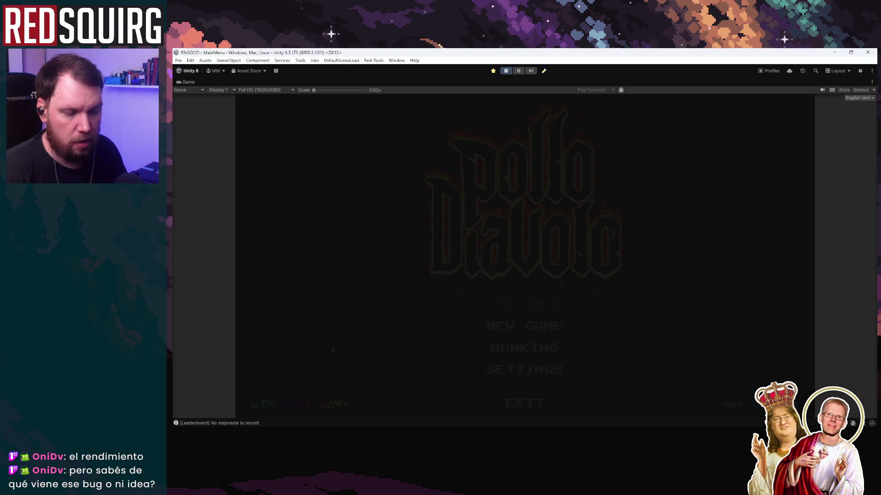
Claim the character, open the leaderboard log line in LeaderboardService.cs, then return to Unity's Console.
mouse_move(311, 405)
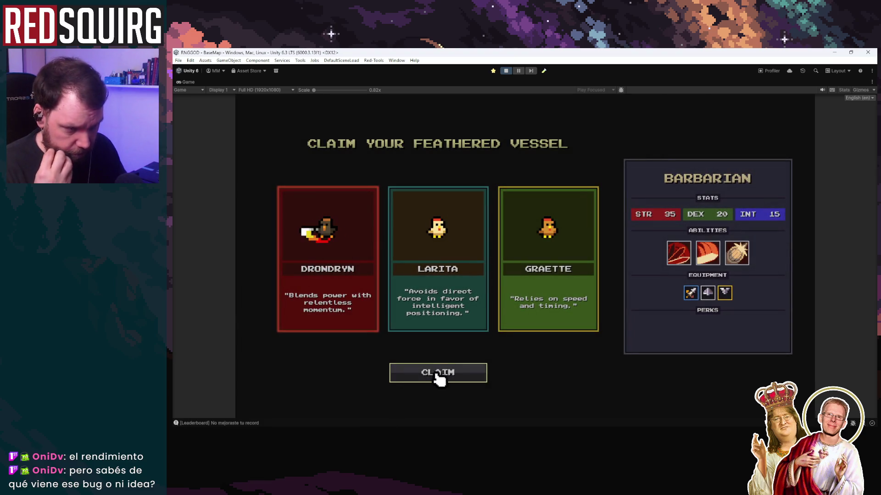
left_click(438, 372)
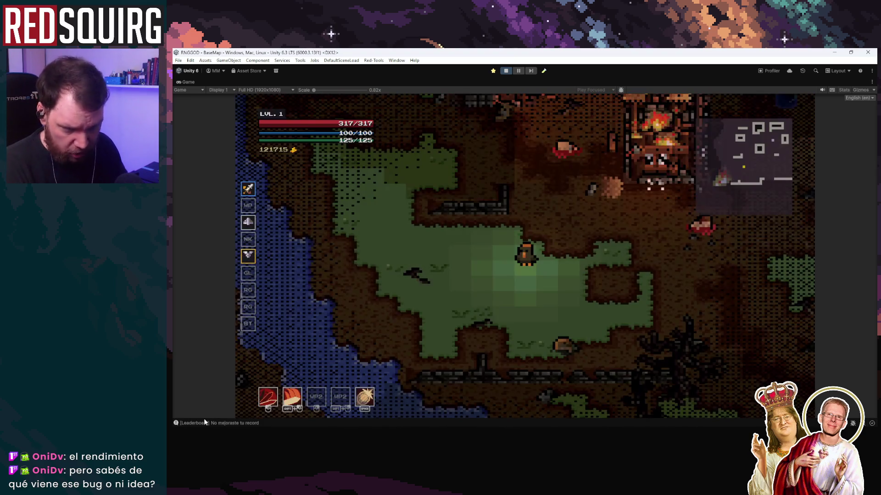
double_click(204, 419)
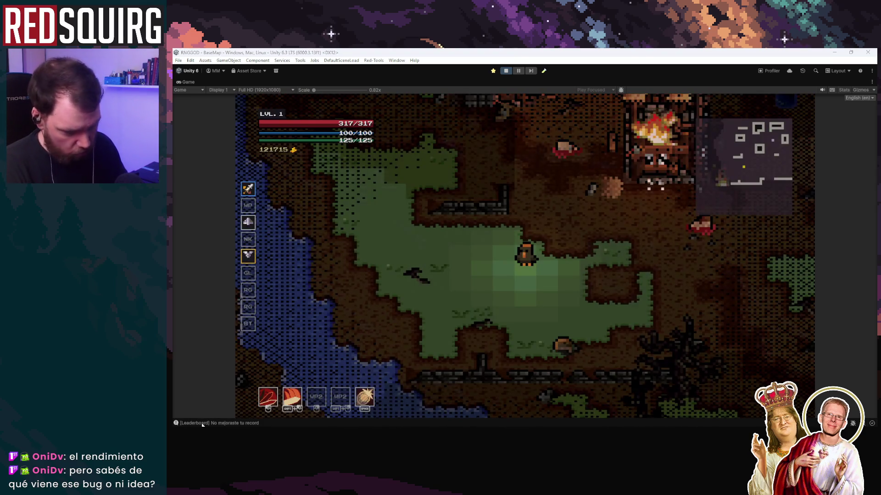
key("alt+Tab")
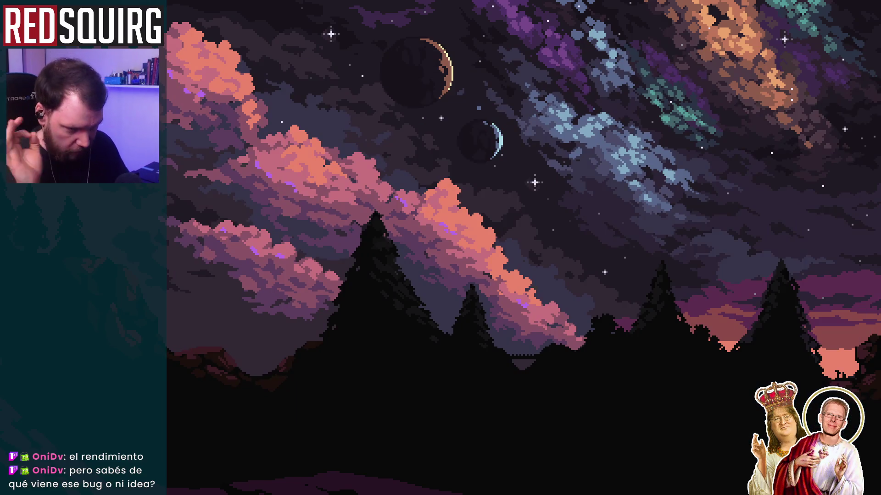
left_click(367, 299)
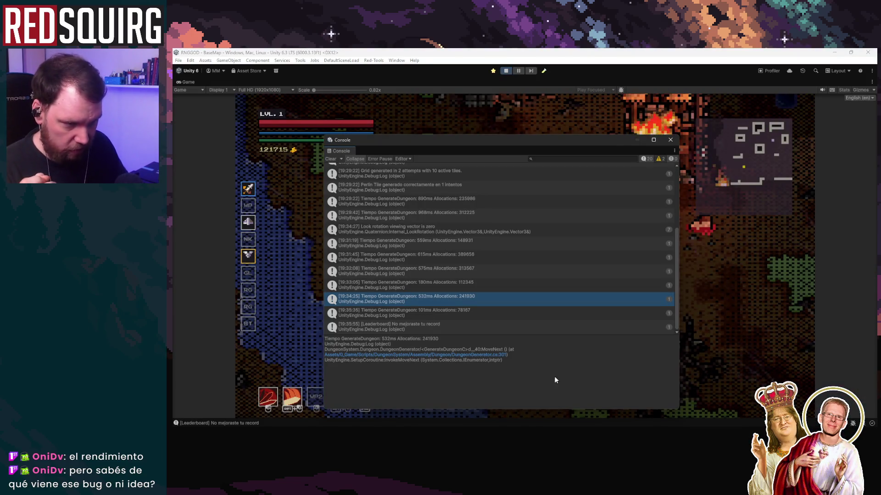
Inspect stack traces of the dungeon-generation, Perlin Tile, login/save and grid generation log entries.
left_click(411, 313)
key("Up")
key("Up")
key("Up")
left_click(439, 311)
left_click(473, 233)
left_click(467, 304)
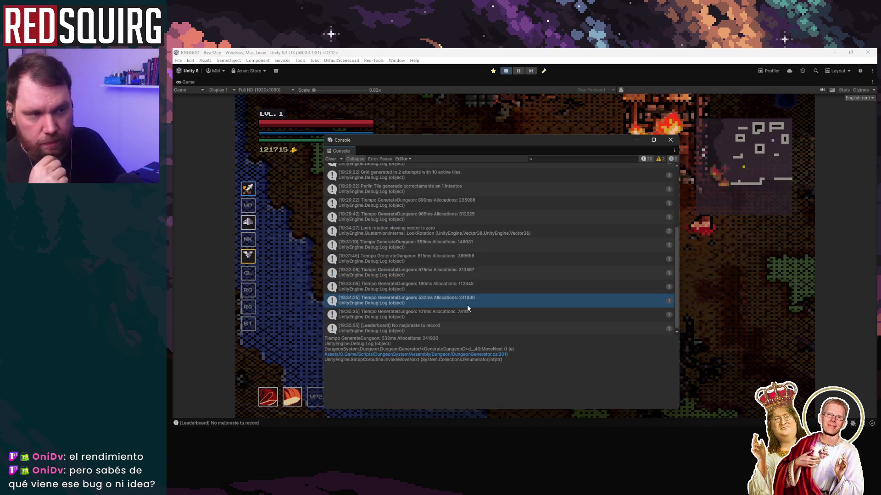
left_click(472, 188)
scroll(490, 306, "up", 3)
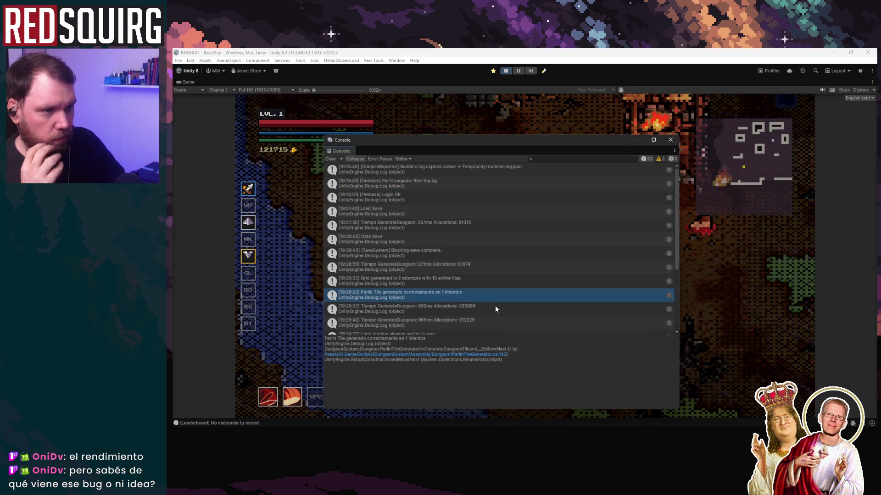
left_click(476, 193)
left_click(474, 241)
left_click(463, 296)
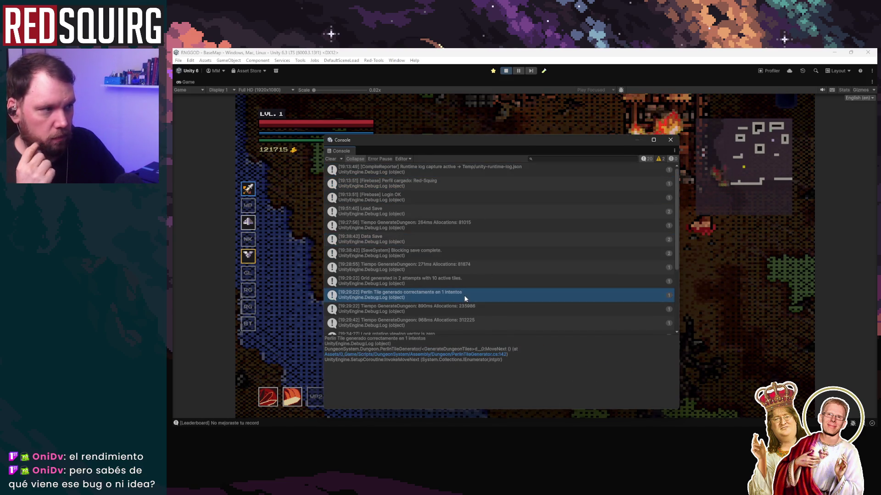
scroll(465, 298, "down", 3)
left_click(661, 161)
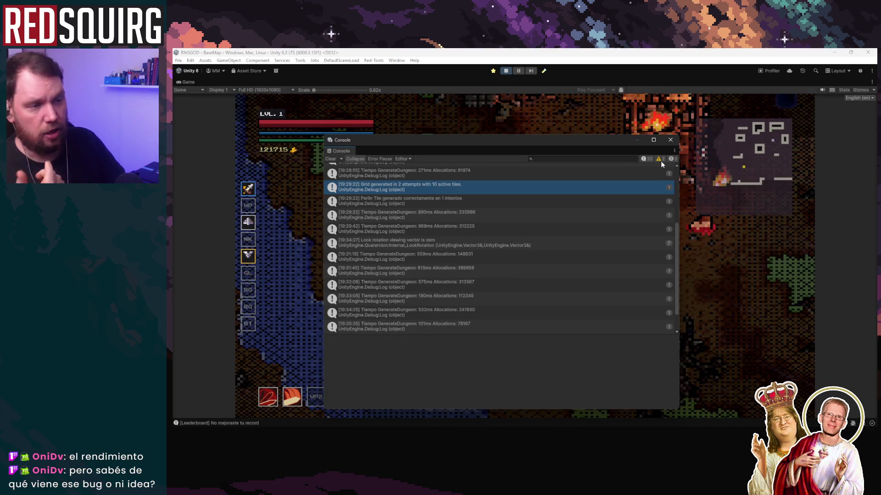
Hide plain log messages, read the Tweens capacity warning, and close the Console.
left_click(646, 160)
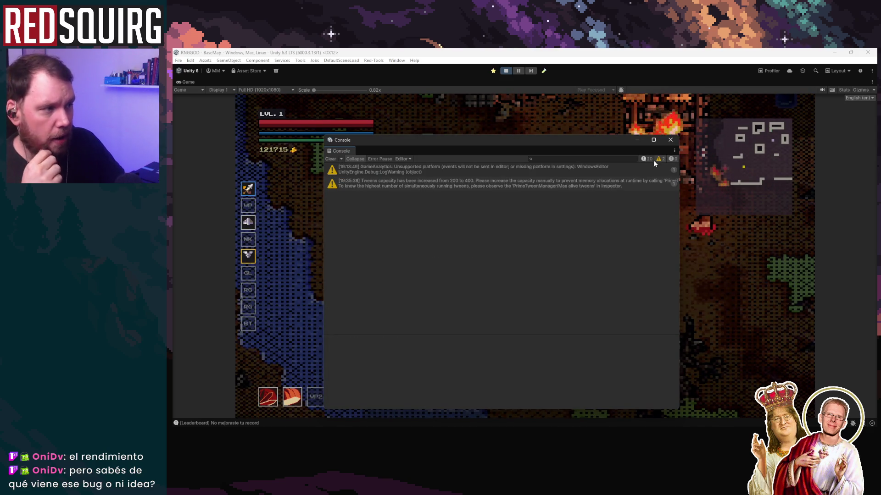
left_click(579, 187)
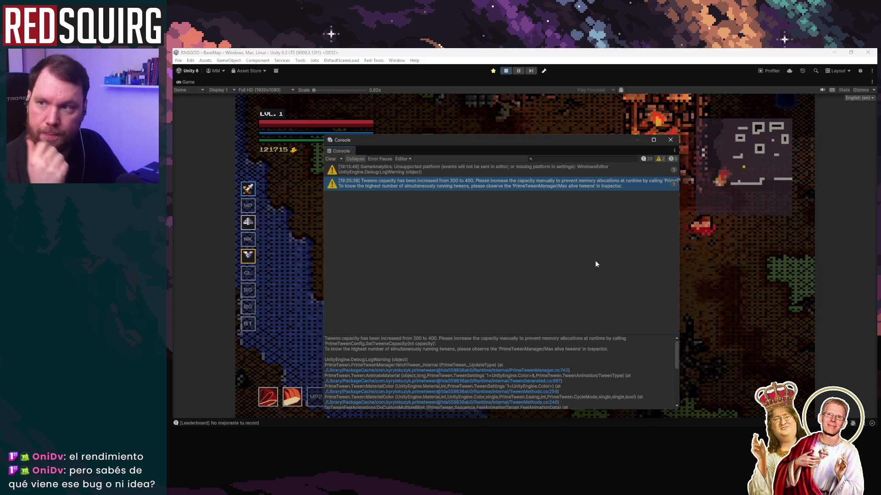
left_click(670, 139)
Walk the character around the burning village and up to the blue portal.
key("d")
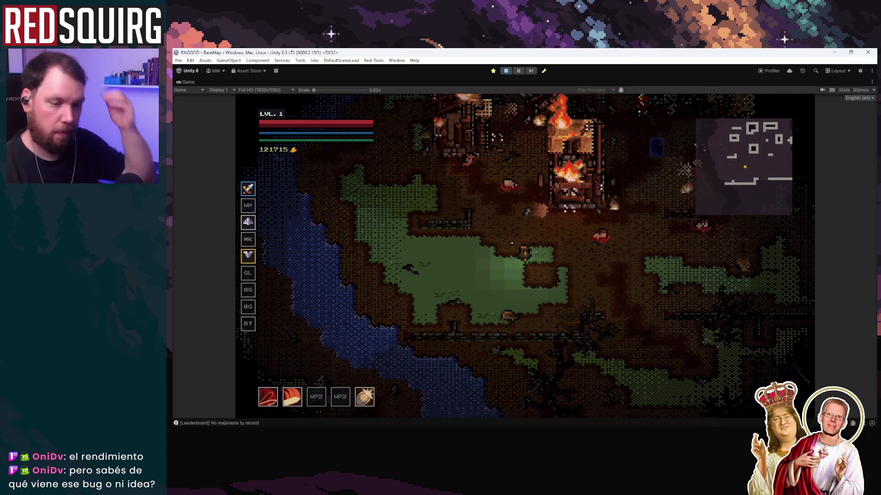
key("w+d")
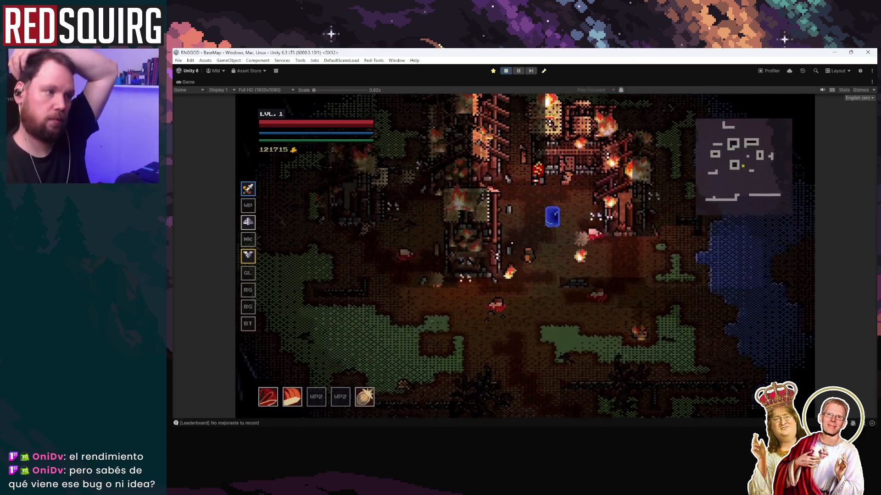
key("w")
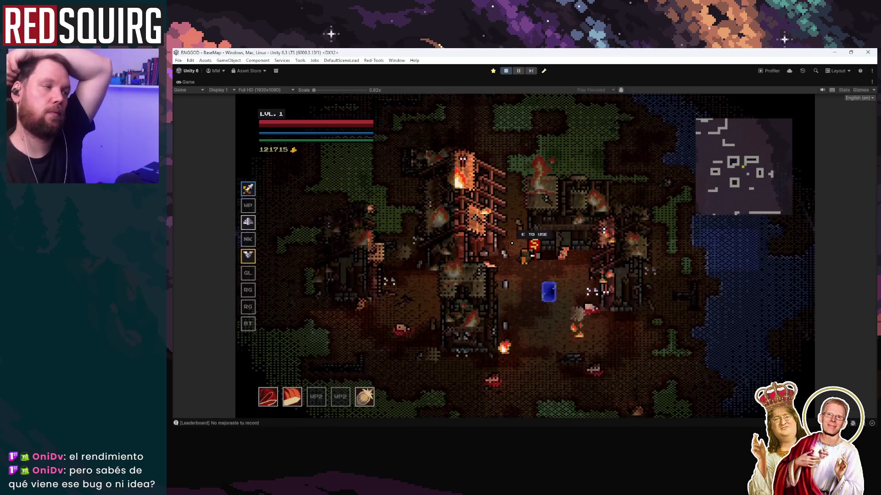
key("w+d")
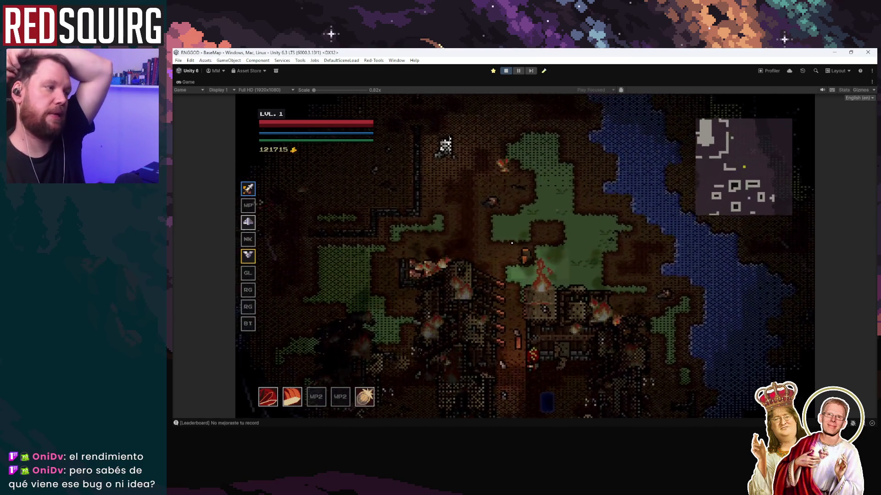
key("d")
key("a")
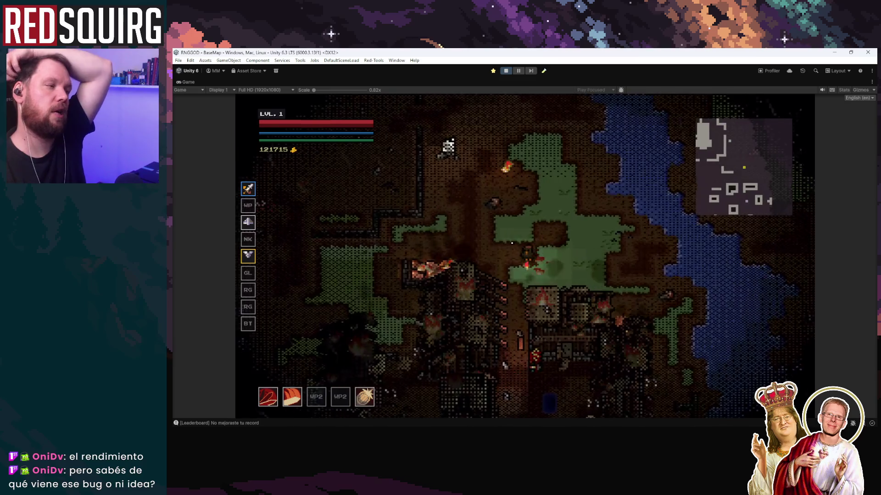
key("w+a")
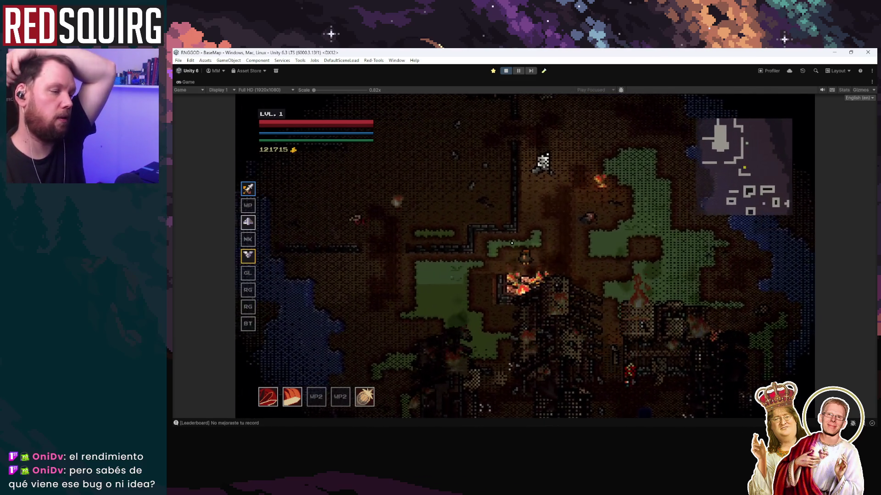
key("s")
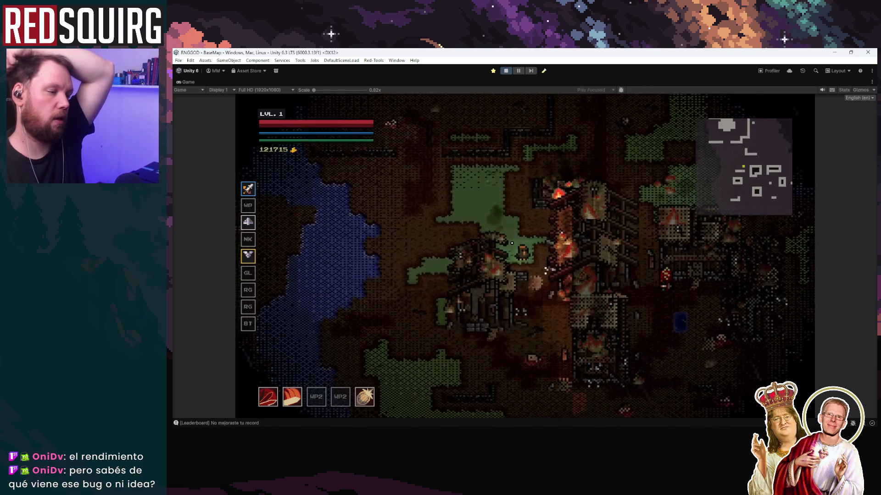
key("s")
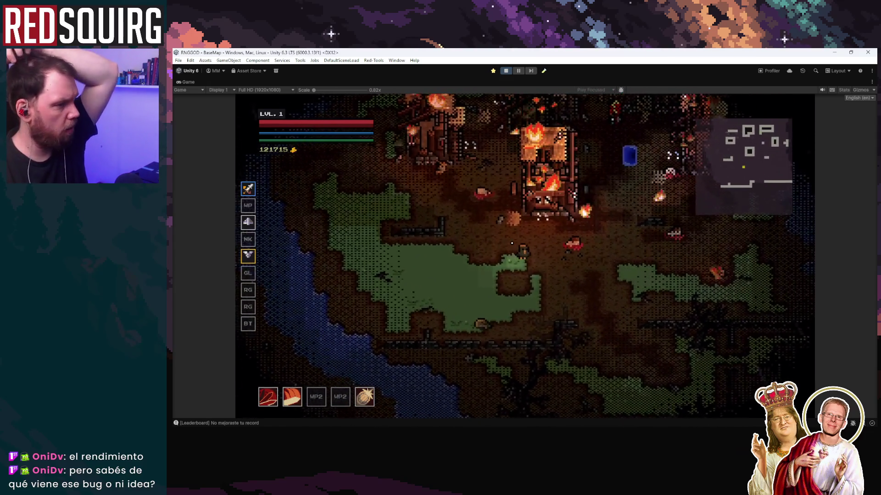
key("w")
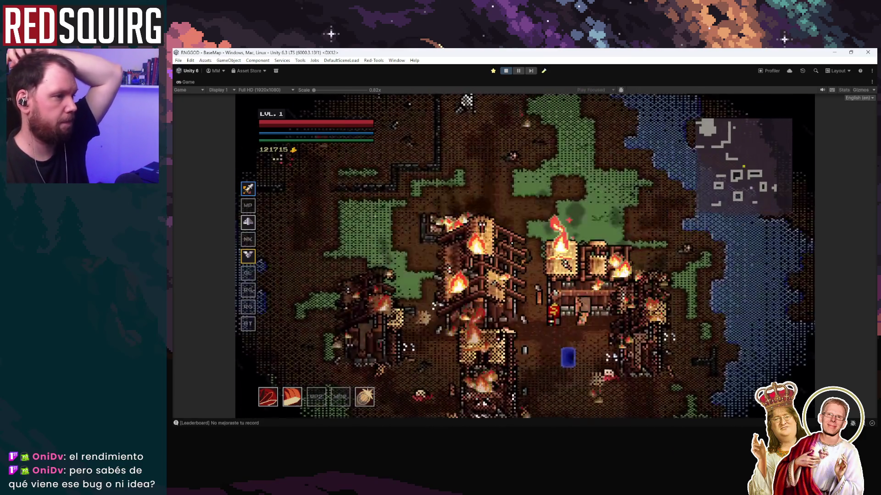
key("w")
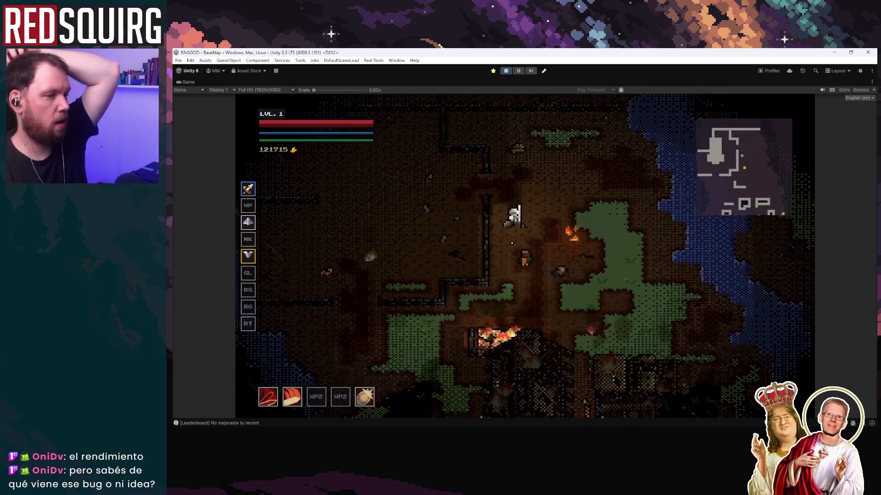
key("w")
key("d")
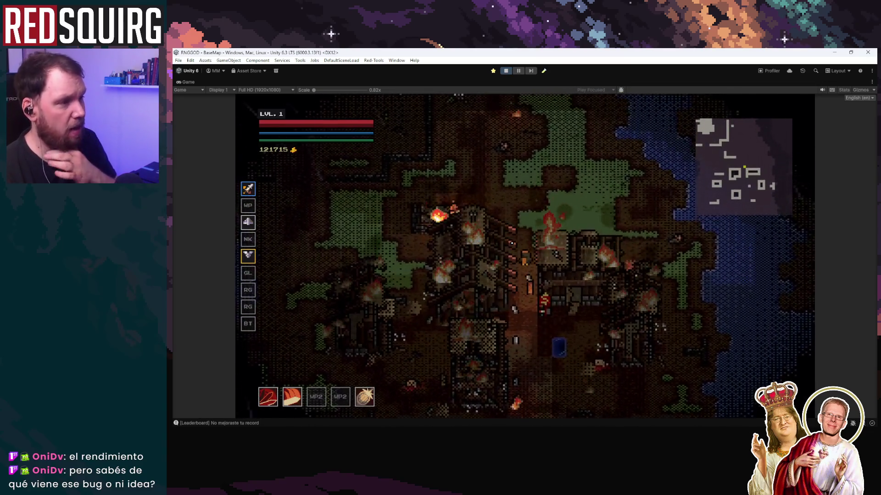
Walk north and south through the village, then stop Play mode and minimize the editor.
key("w")
key("w")
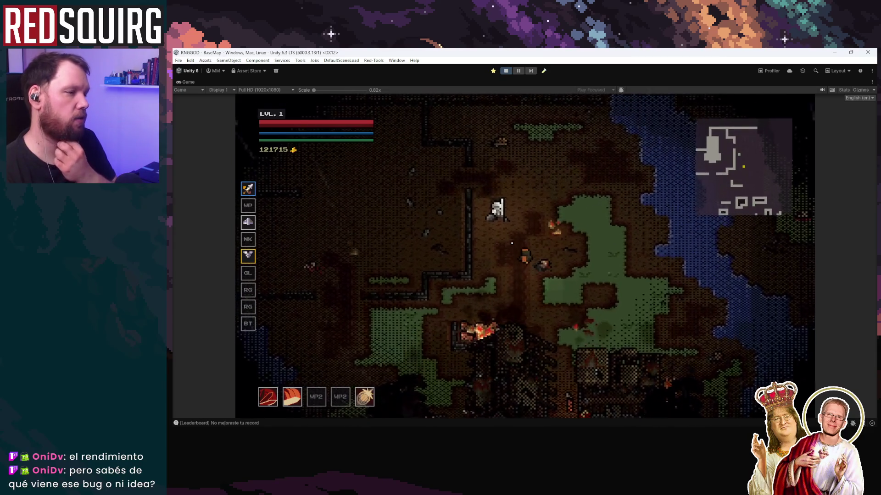
key("s")
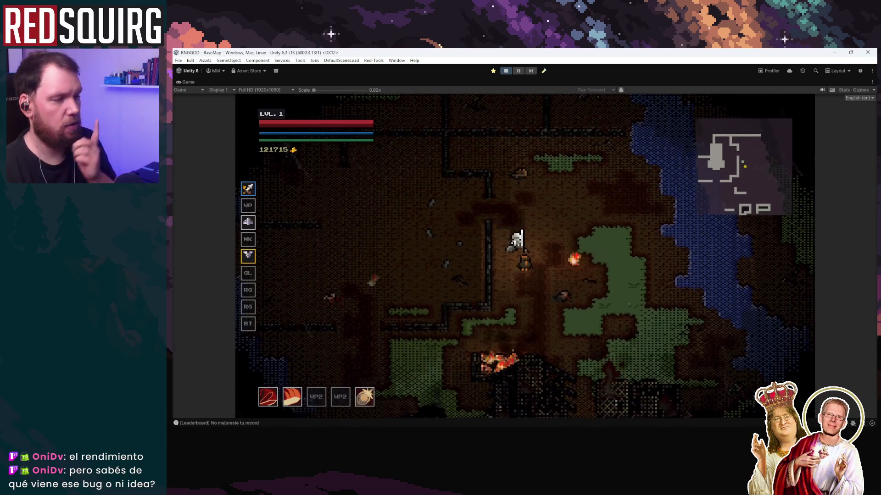
key("s")
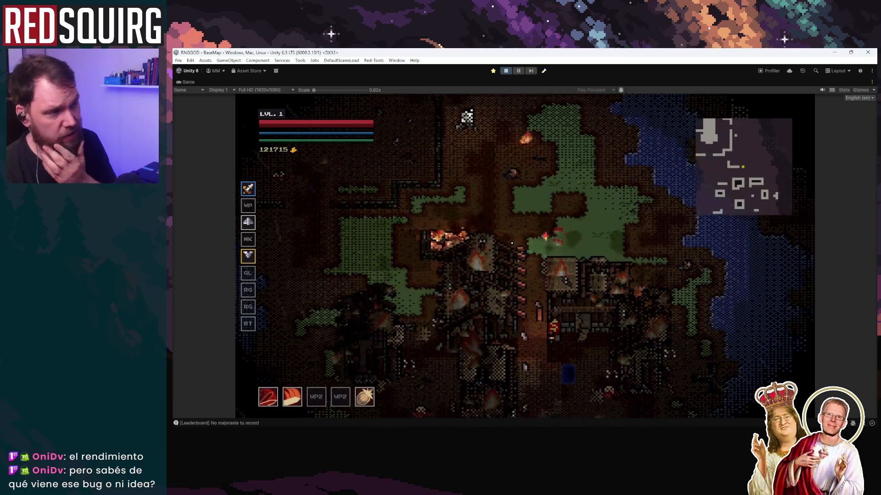
key("s")
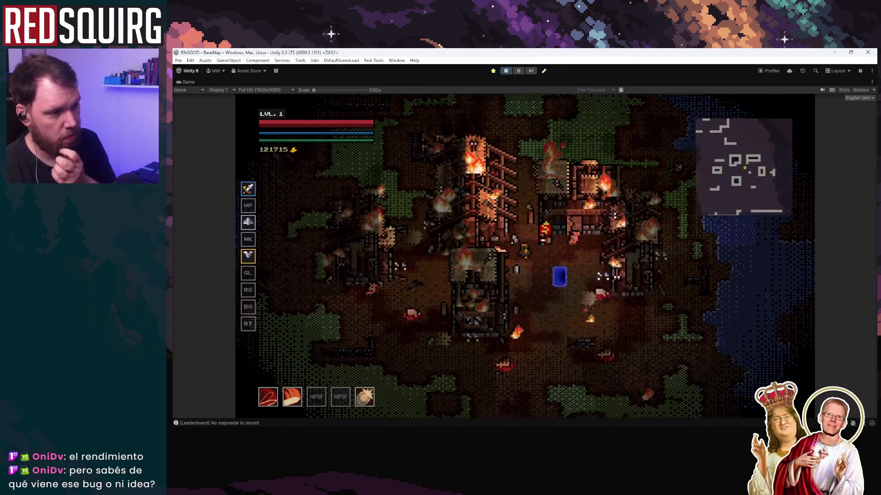
key("s")
key("a")
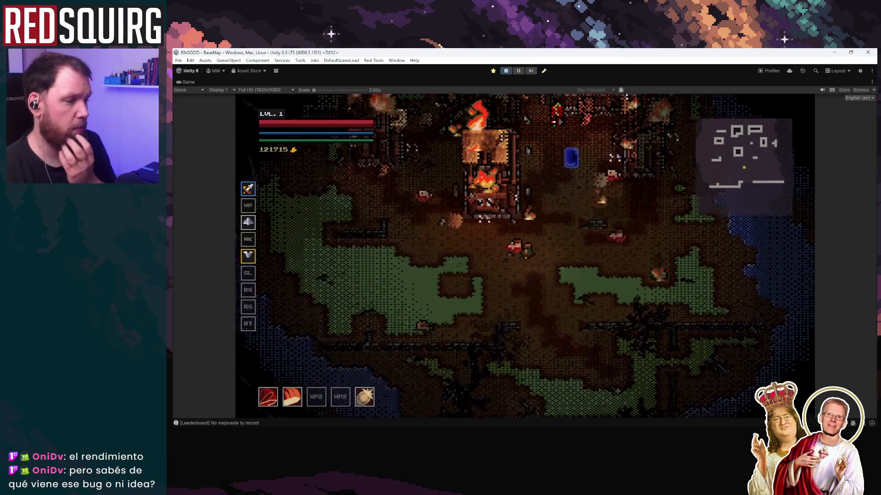
key("a")
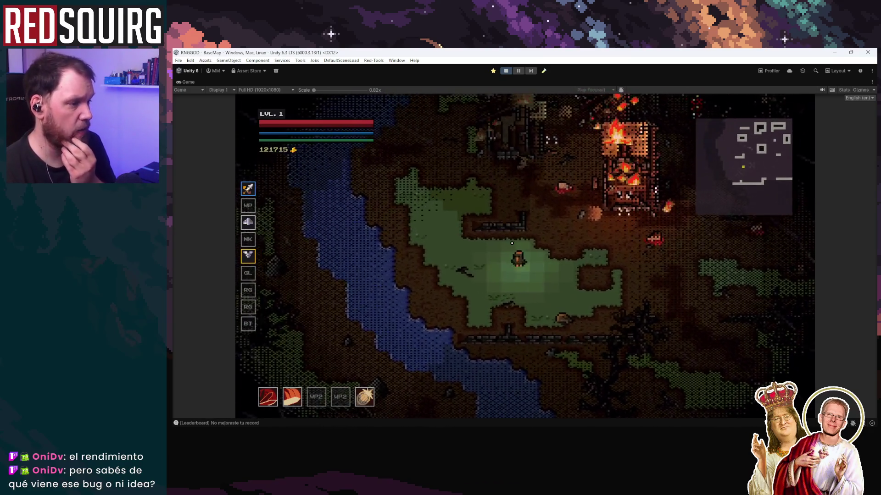
key("s")
key("d")
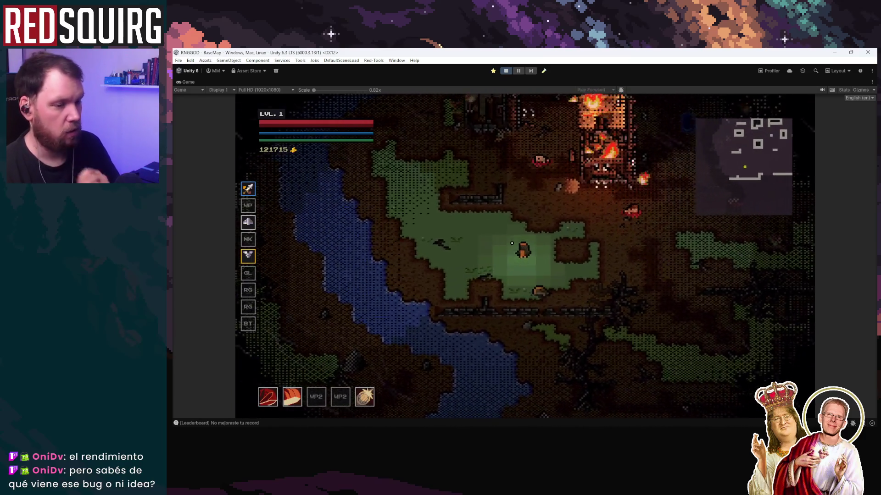
key("w")
key("d")
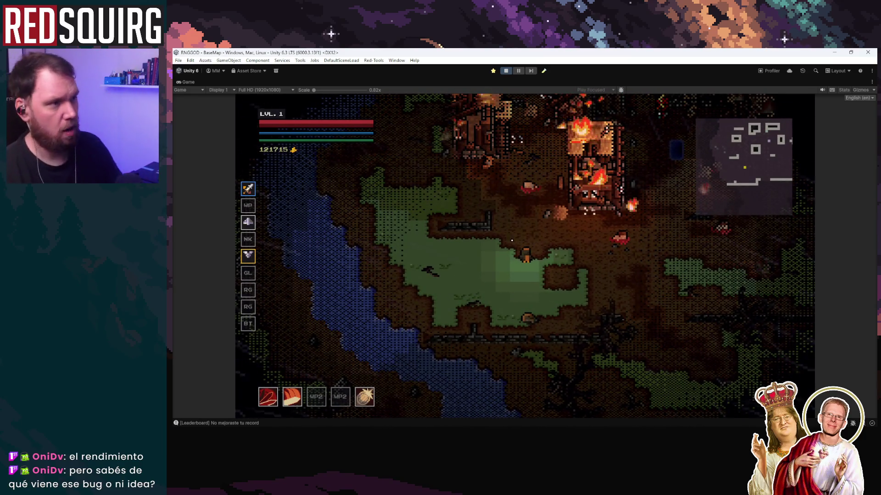
left_click(507, 70)
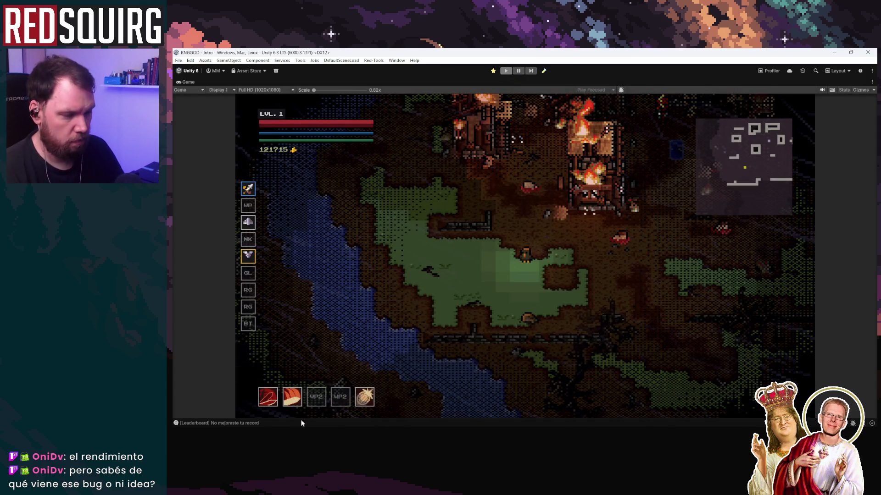
left_click(834, 52)
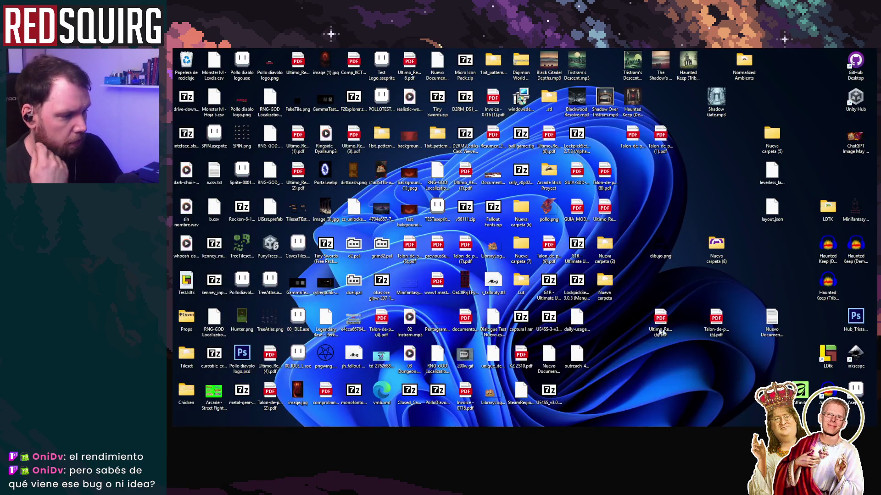
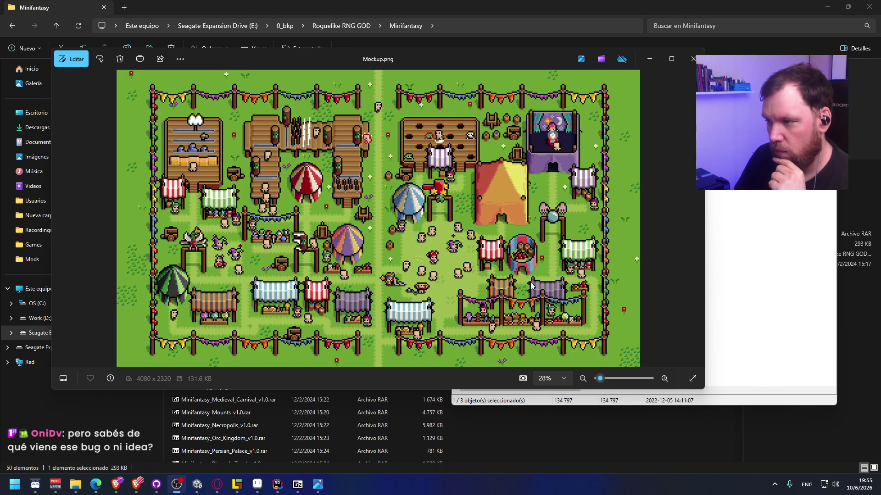
Zoom into Mockup.png to inspect details, zoom back to fit, then close Photos.
mouse_move(605, 378)
left_mouse_down()
mouse_move(620, 378)
mouse_move(605, 376)
left_mouse_up()
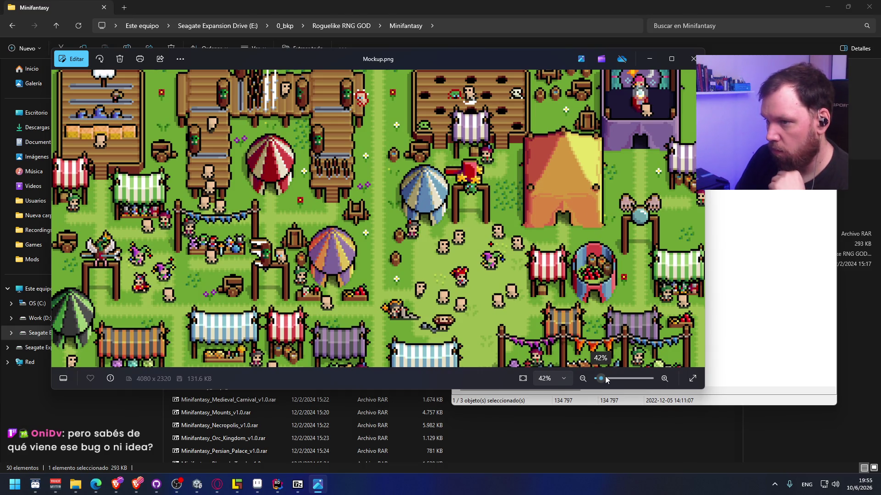
left_click_drag(606, 378, 605, 375)
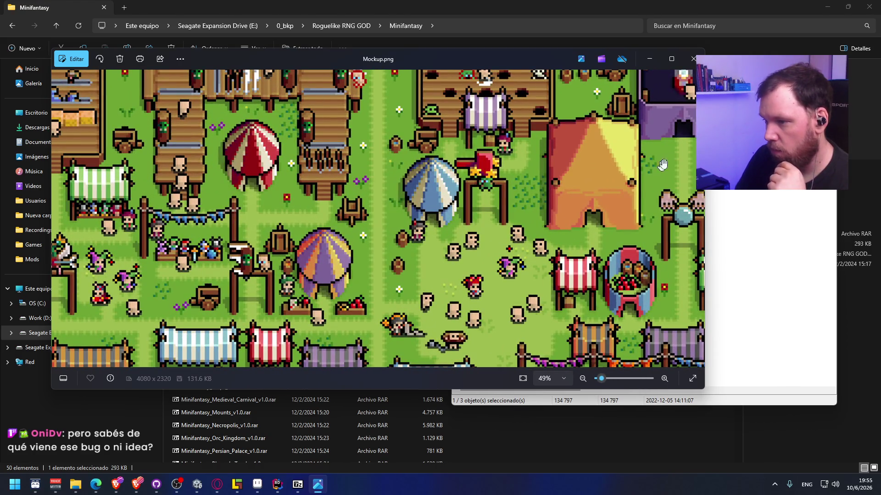
left_click(693, 59)
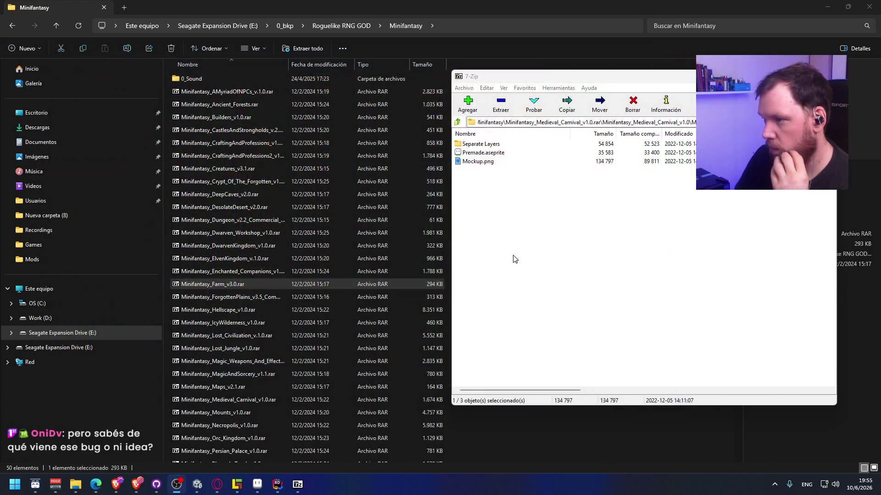
Preview Tileset_Shadows.png and Tileset.png from the Tileset, Tents And Stalls folder.
left_click(457, 122)
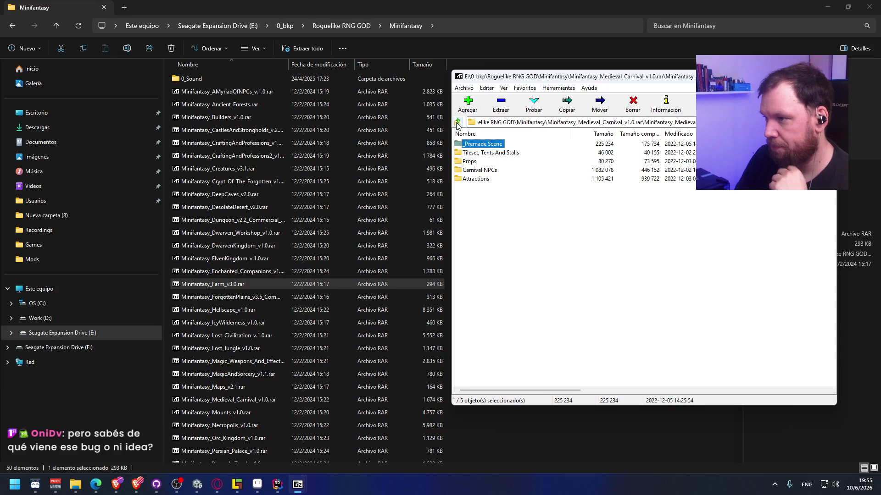
double_click(491, 153)
double_click(487, 145)
left_click(693, 59)
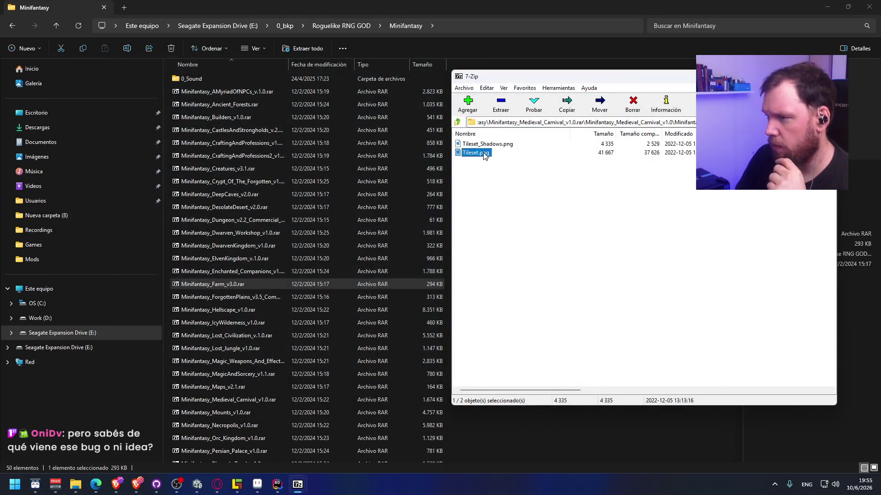
double_click(479, 153)
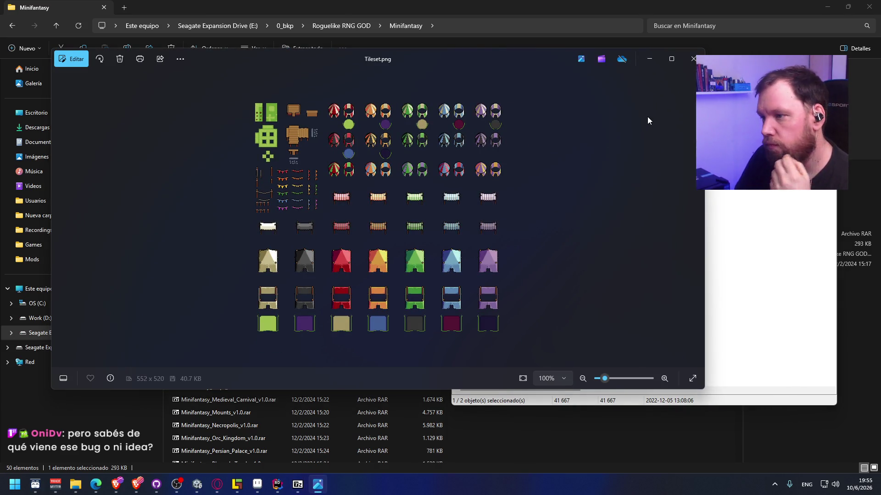
left_click(693, 58)
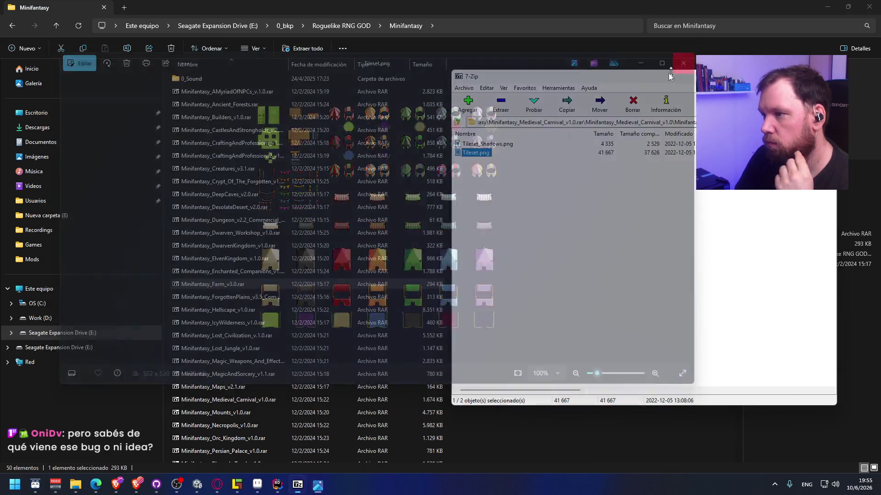
Return to the carnival archive root and bring the Minifantasy folder listing forward.
left_click(457, 122)
left_click(457, 122)
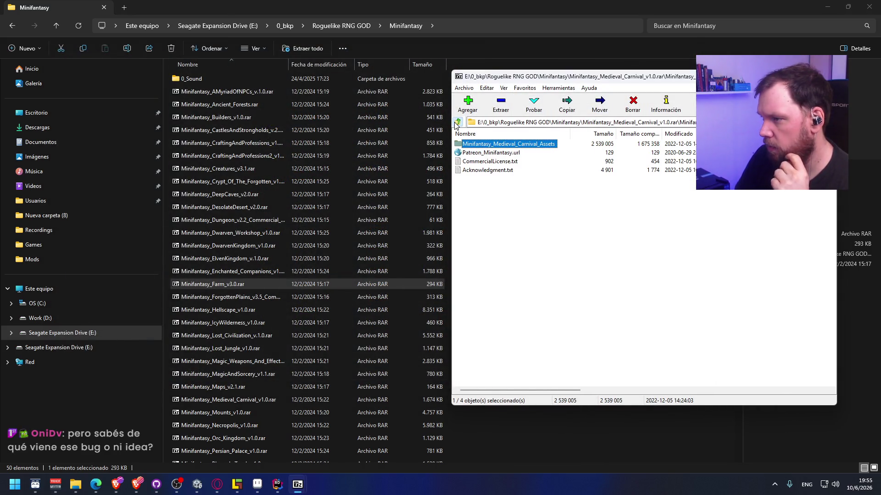
left_click(318, 290)
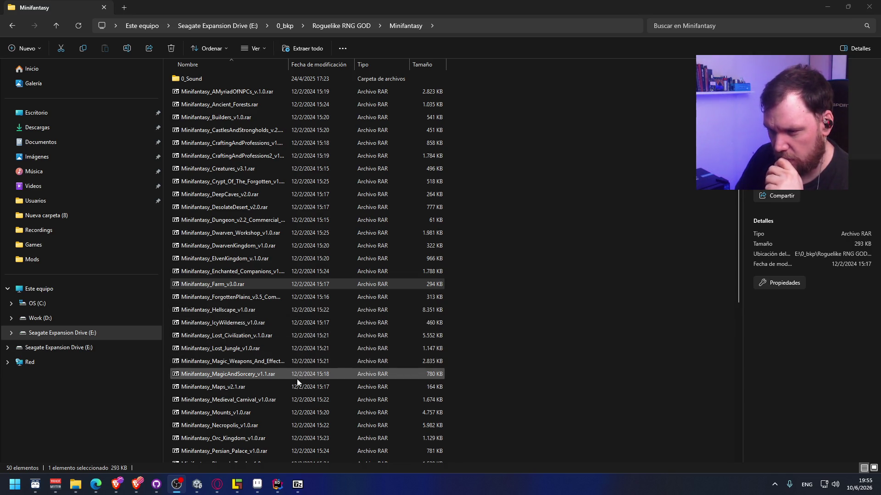
Autofit the Nombre column to show full names, then open Minifantasy_CraftingAndProfessions_v1.0.rar.
scroll(298, 383, "down", 1)
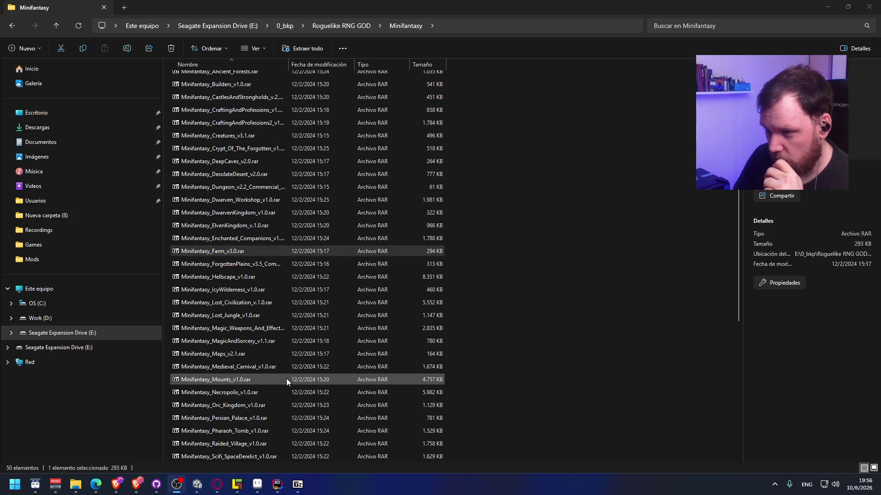
scroll(286, 367, "down", 1)
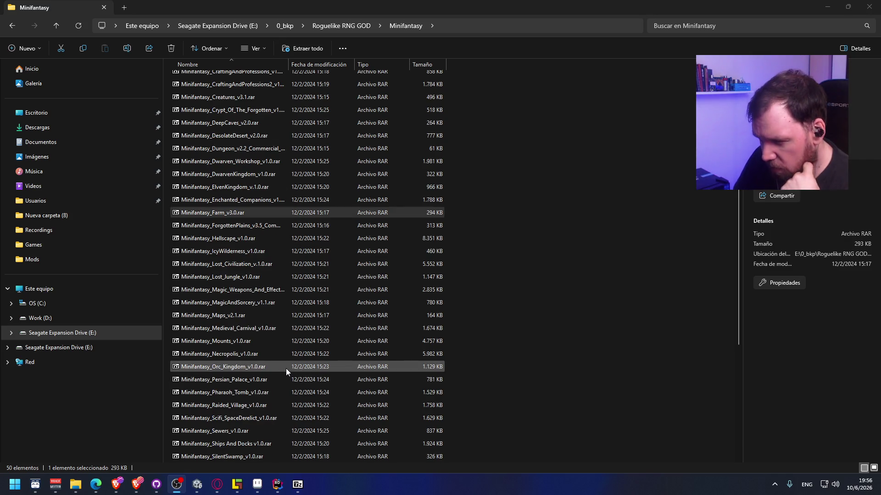
scroll(285, 368, "down", 3)
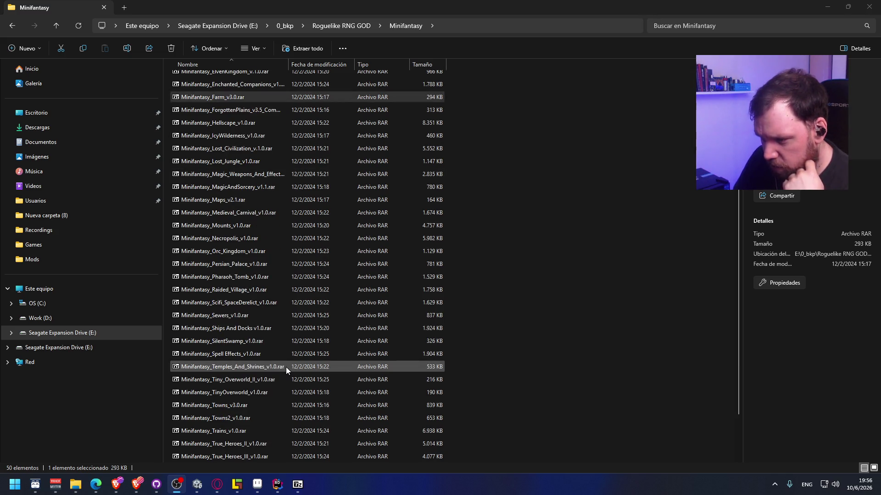
scroll(285, 367, "down", 2)
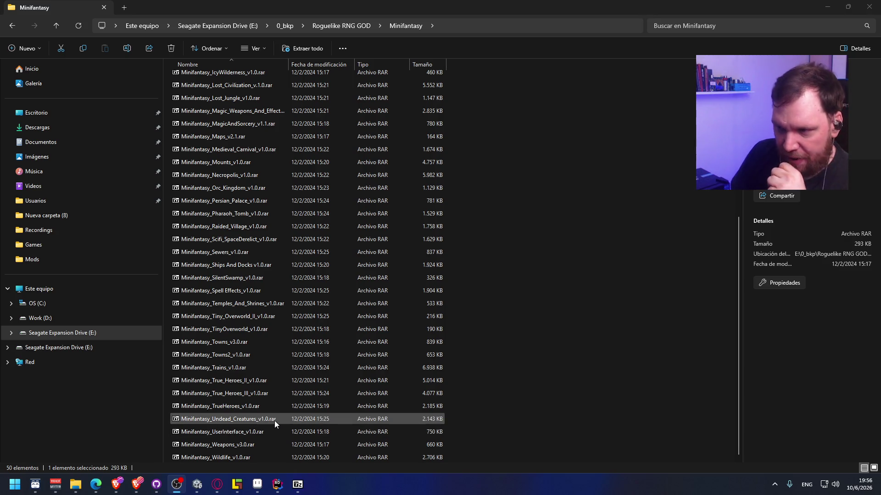
scroll(274, 420, "up", 2)
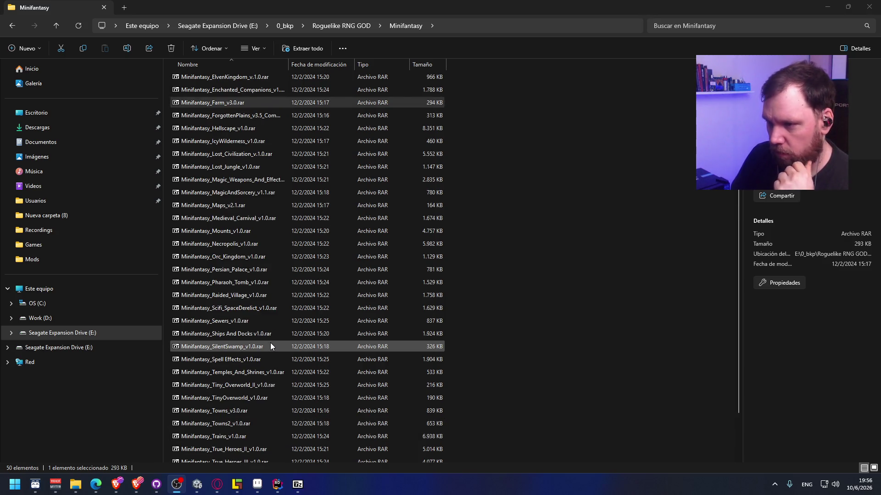
scroll(271, 343, "up", 4)
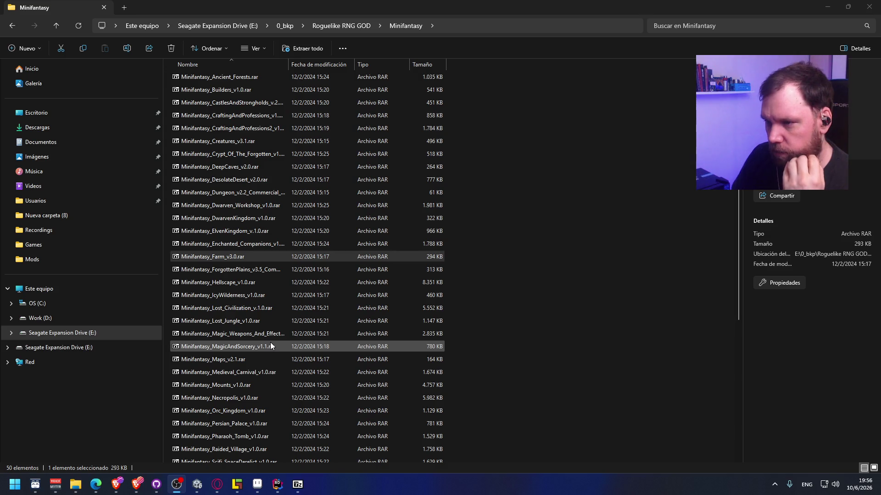
scroll(271, 346, "up", 1)
double_click(289, 64)
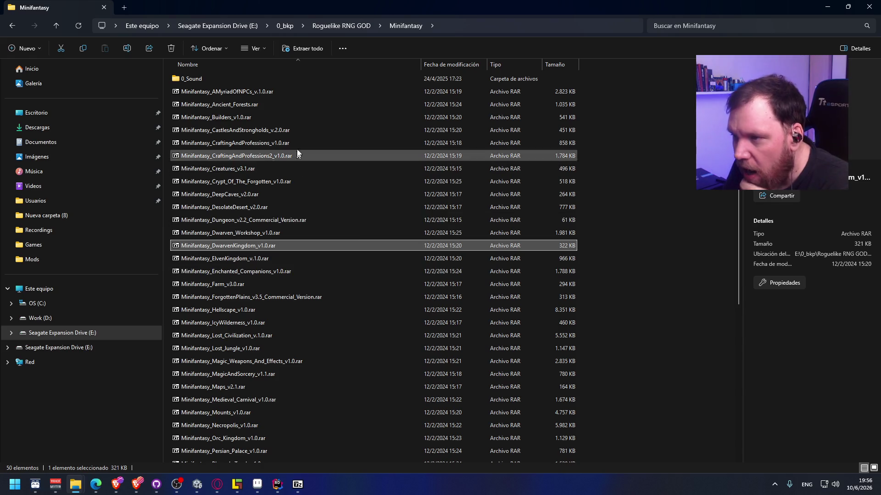
double_click(290, 141)
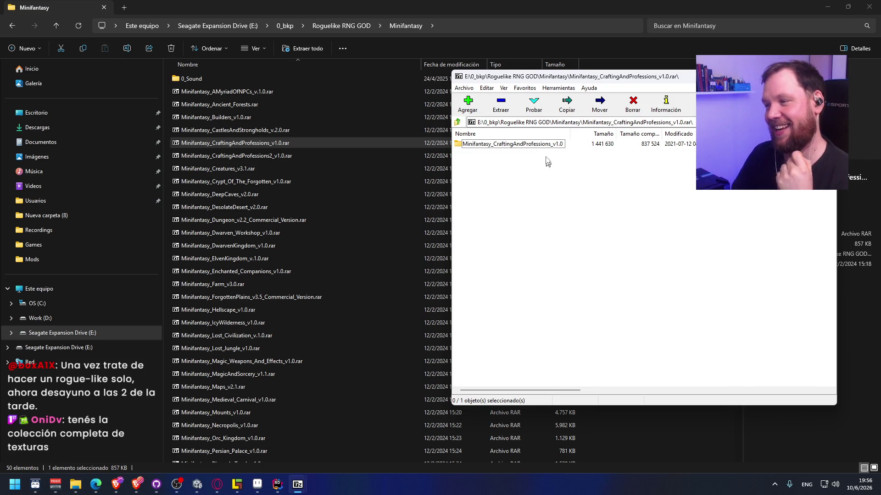
Open the Minifantasy_CraftingAndProfessions_Assets folder and preview the crafting mockup image.
double_click(529, 145)
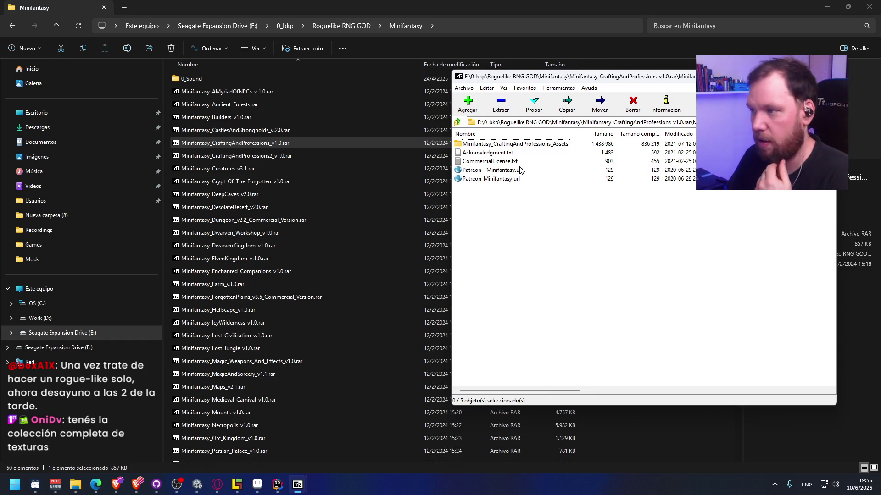
double_click(530, 145)
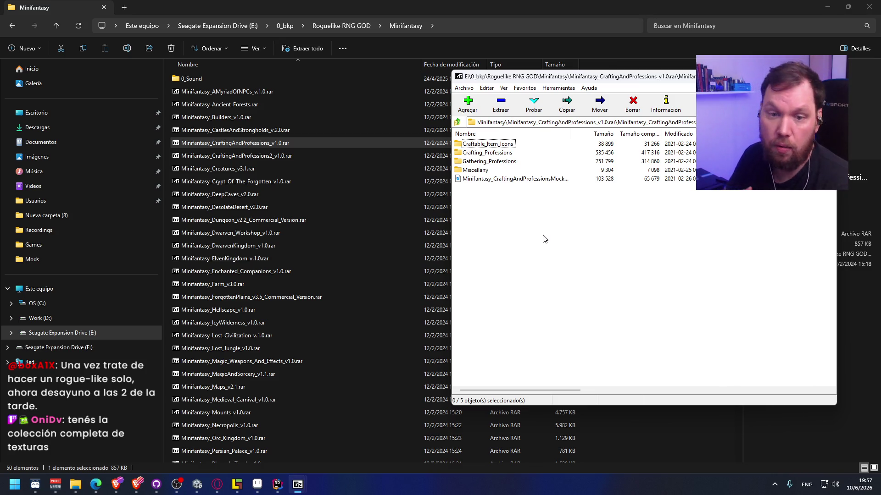
double_click(495, 180)
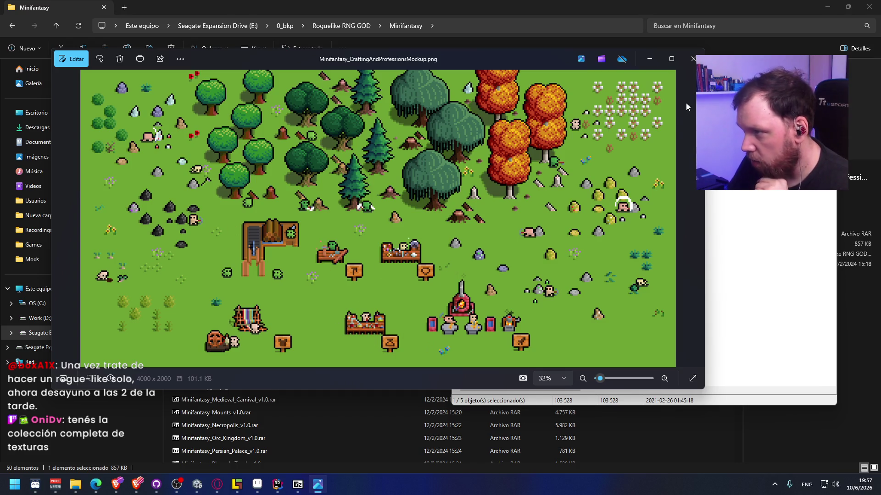
left_click(687, 60)
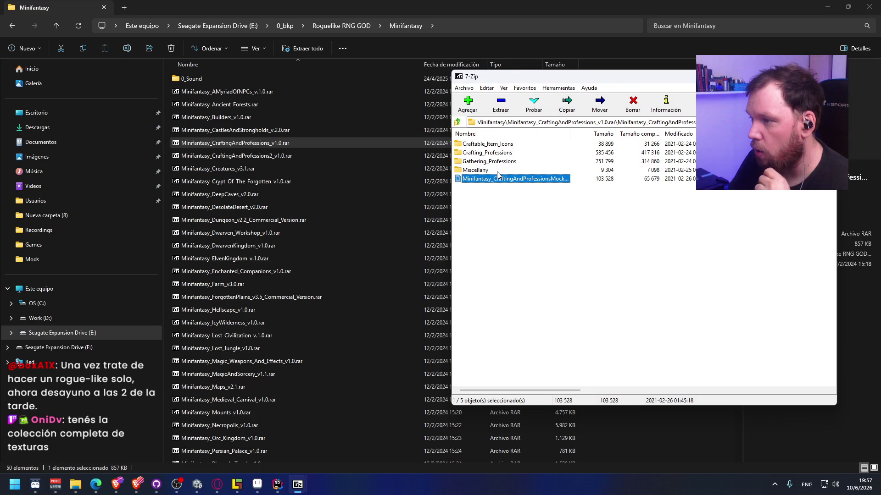
Browse the Gathering_Professions, Crafting_Professions and Craftable_Item_Icons folders.
double_click(481, 162)
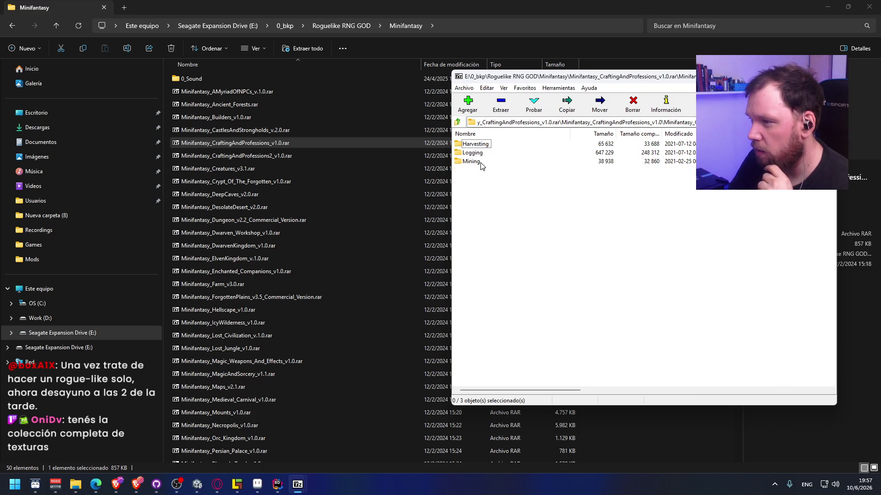
left_click(458, 122)
left_click(475, 155)
double_click(475, 155)
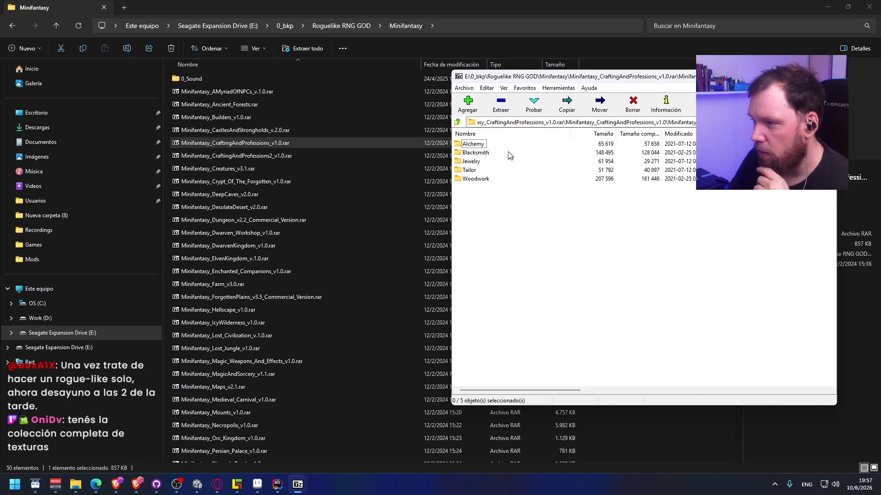
left_click(457, 122)
left_click(478, 147)
double_click(479, 147)
Return to the archive root and open Minifantasy_CraftingAndProfessions2_v1.0.rar.
left_click(459, 123)
left_click(458, 123)
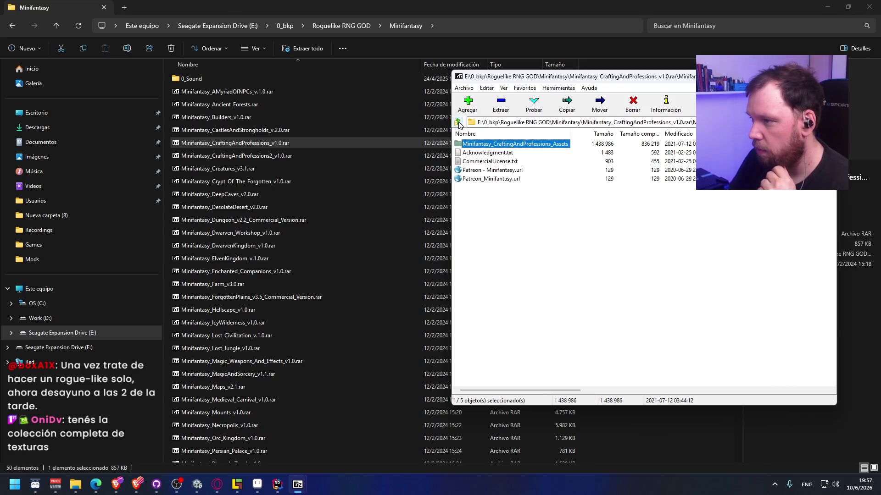
double_click(273, 155)
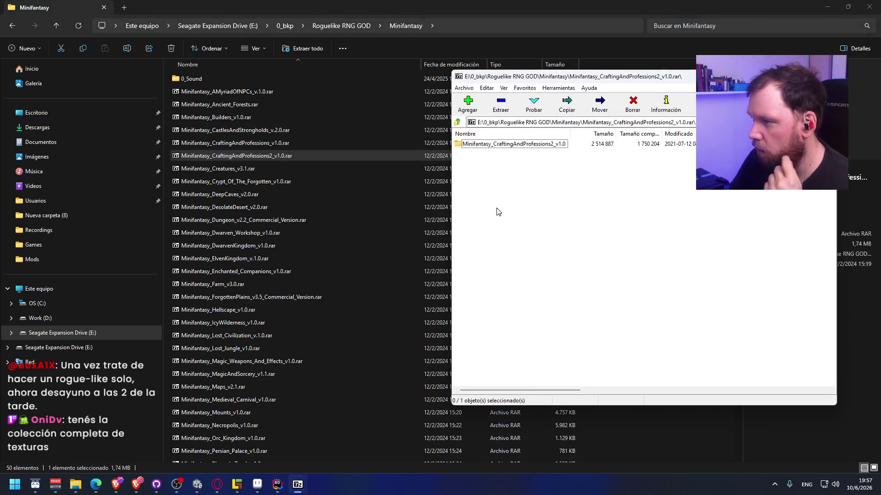
Open the assets' Miscellany folder and preview the business signs image.
double_click(492, 145)
double_click(492, 144)
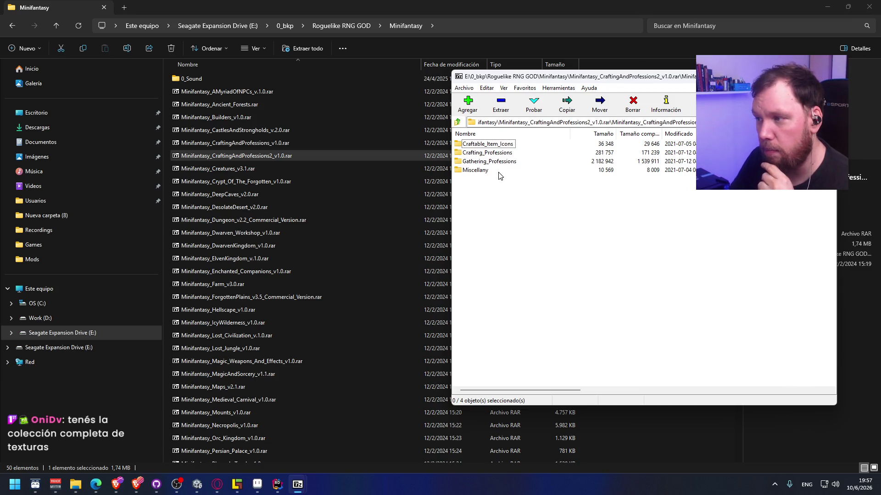
double_click(488, 171)
double_click(512, 145)
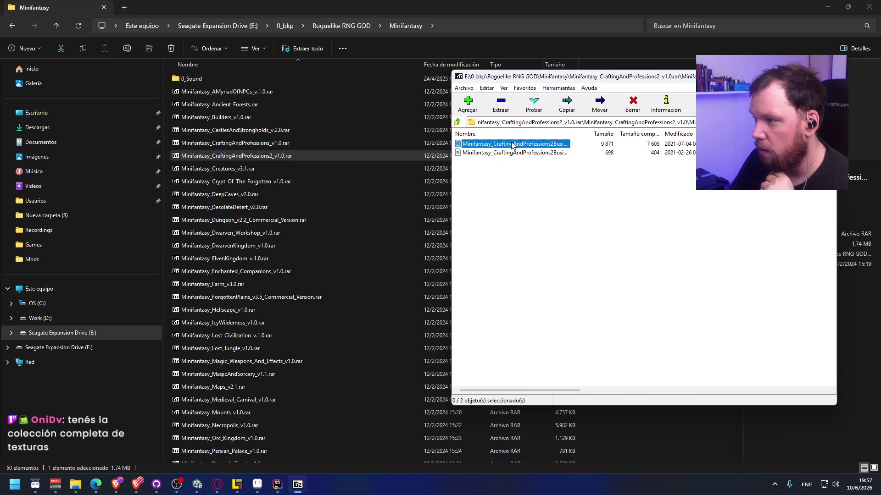
left_click(693, 59)
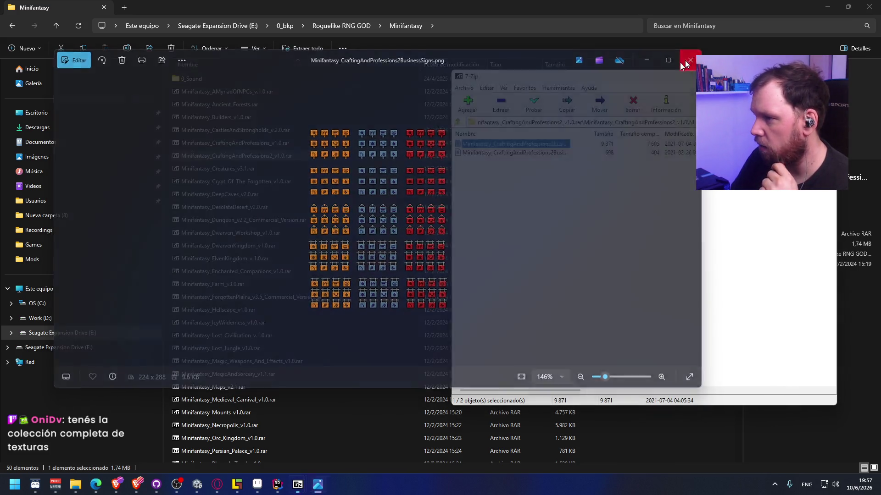
left_click(457, 122)
Preview the animal icons image in Gathering_Professions' Hunting folder.
double_click(504, 163)
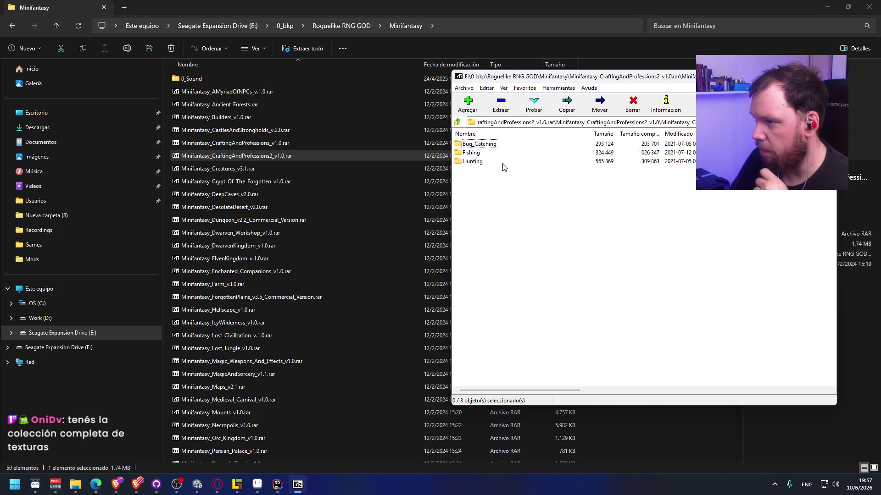
double_click(482, 162)
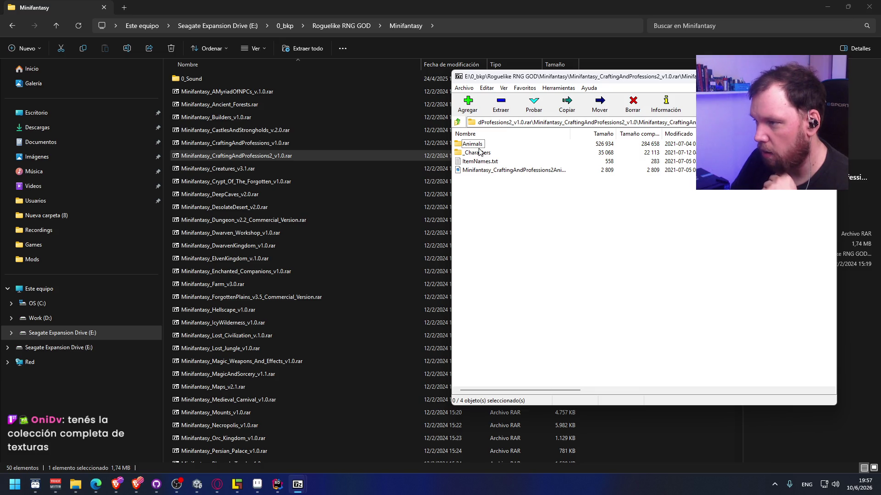
double_click(488, 170)
scroll(382, 225, "up", 6)
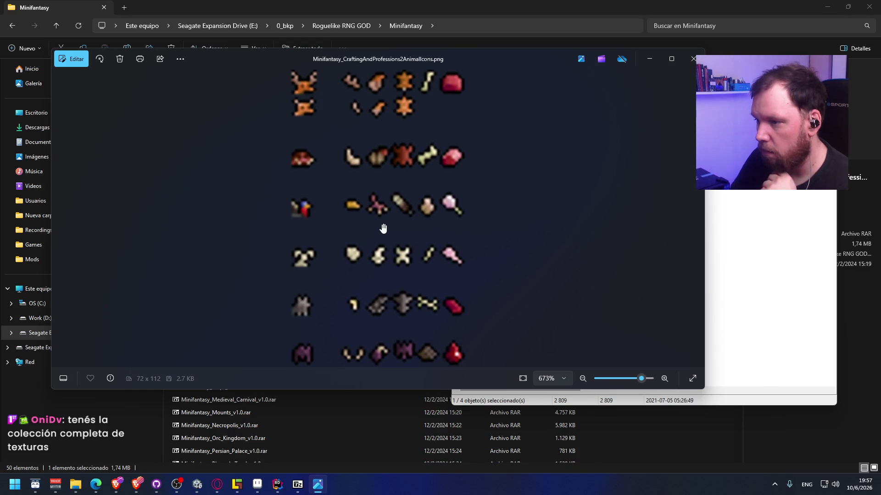
scroll(383, 228, "down", 1)
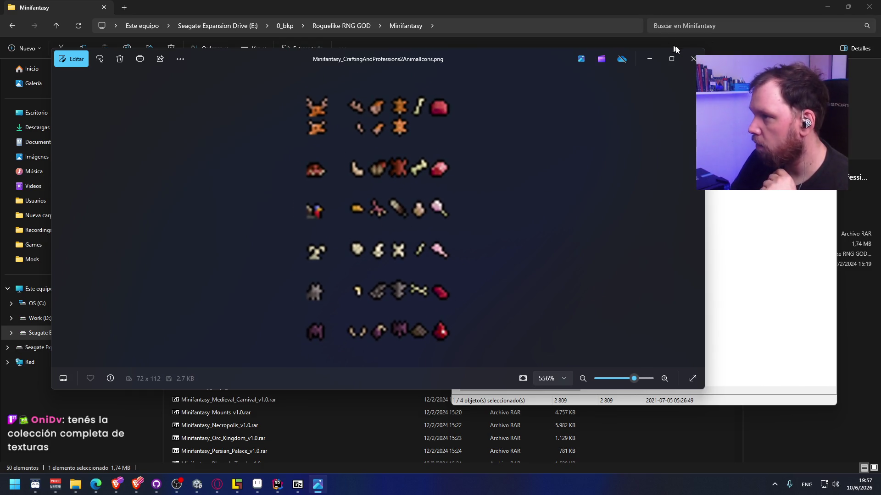
left_click(692, 58)
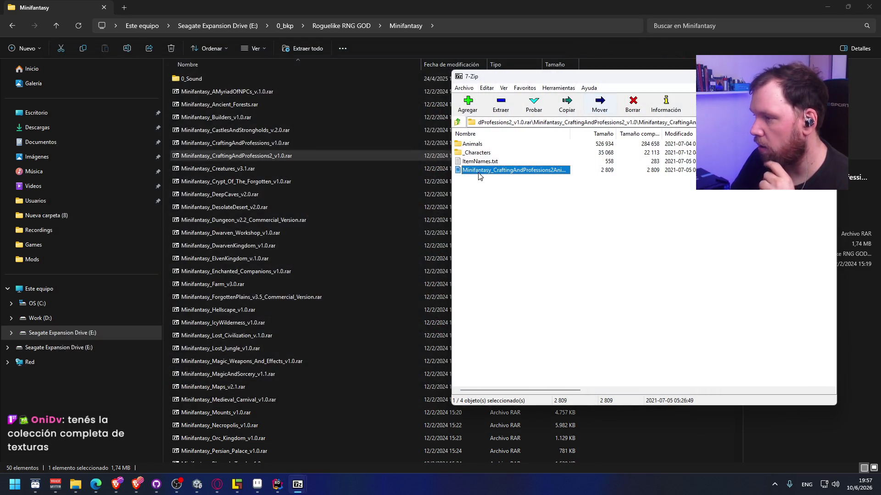
left_click(459, 123)
Browse the Fishing, Bugs and Crafting_Professions folders one after another.
key("Up")
key("Return")
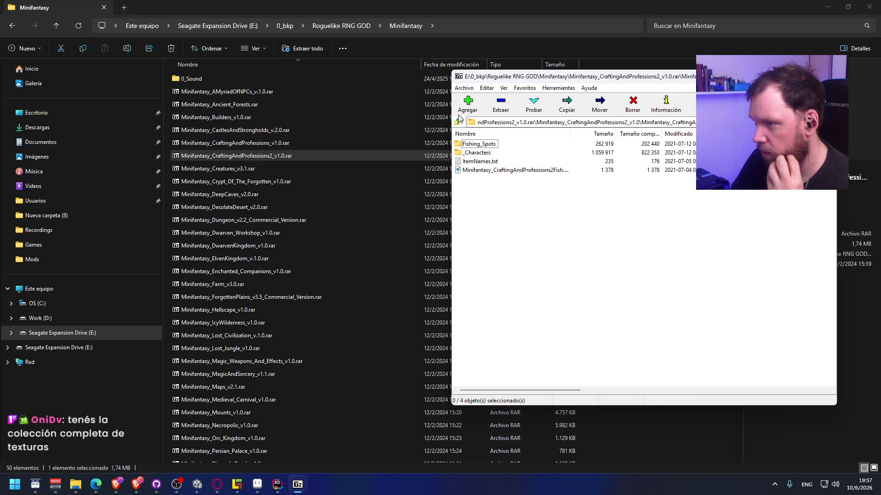
left_click(458, 122)
key("Up")
key("Return")
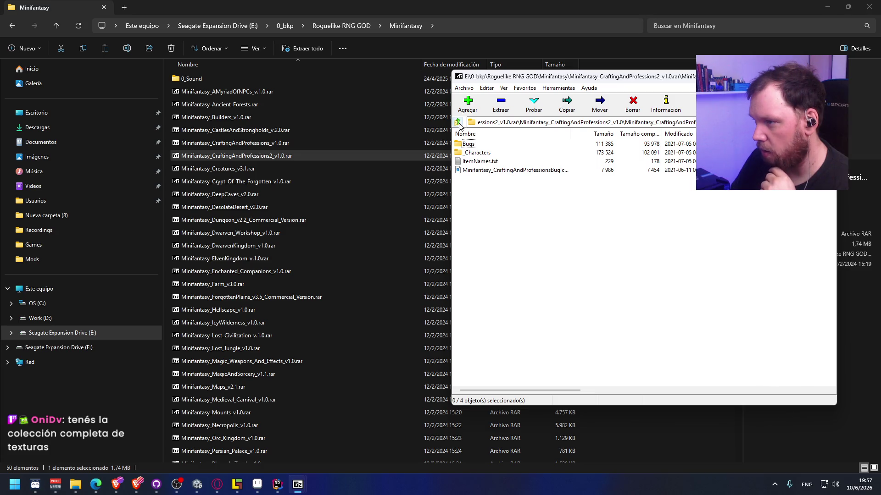
left_click(458, 122)
left_click(458, 122)
key("Up")
key("Return")
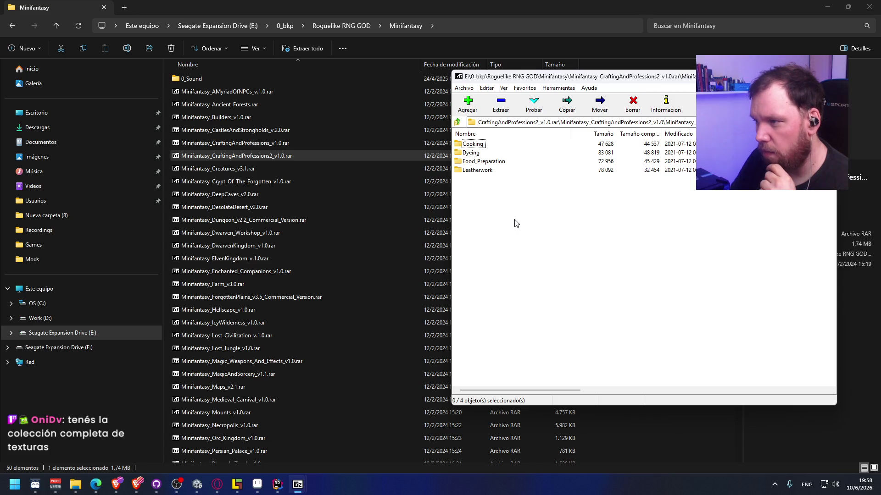
left_click(462, 122)
Preview the hunting traps icon sheet in Craftable_Item_Icons, then return to the category folders.
key("Up")
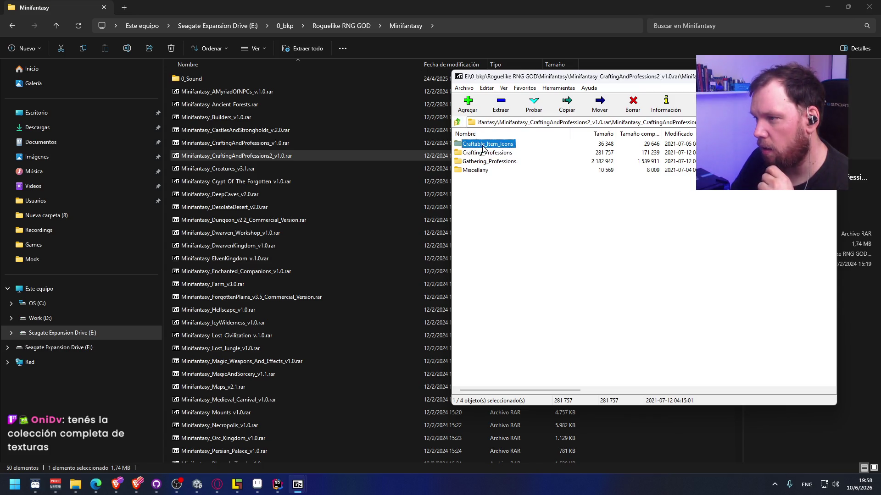
key("Return")
left_click(517, 153)
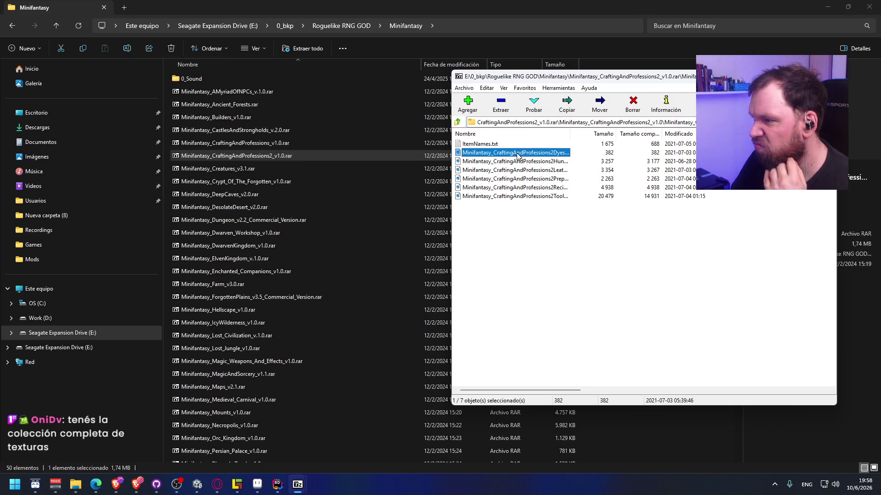
double_click(516, 163)
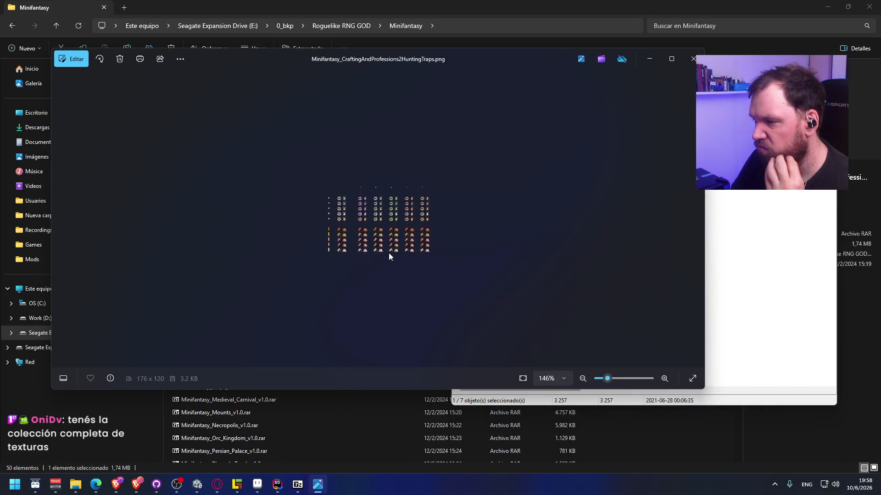
left_click(693, 58)
left_click(457, 122)
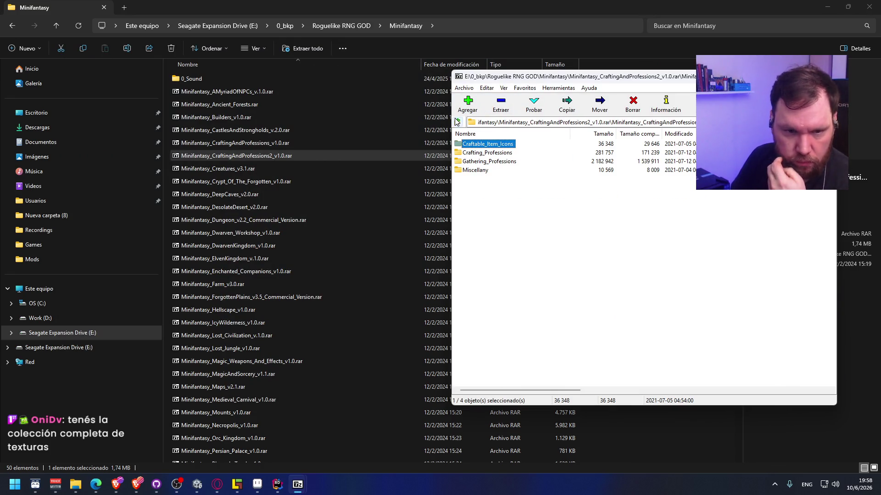
key("alt+Tab")
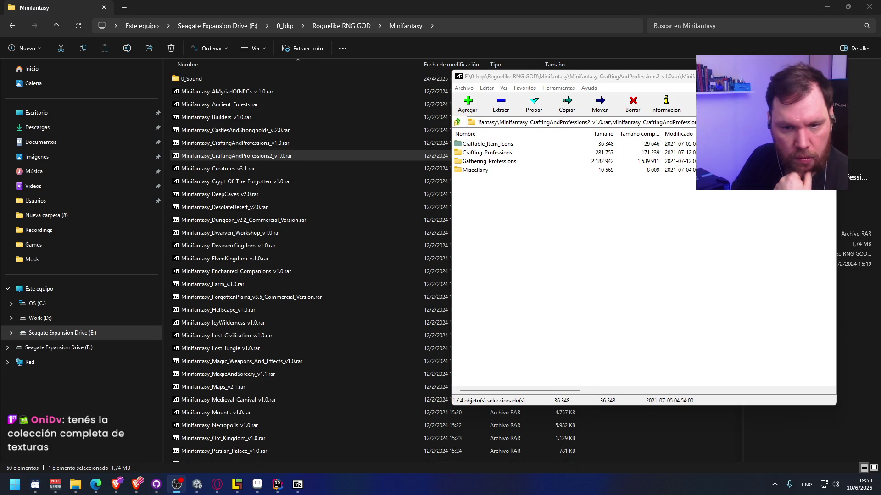
Close the CraftingAndProfessions2 archive window and scan the Minifantasy archive list.
left_click(514, 248)
key("alt+F4")
scroll(335, 282, "down", 1)
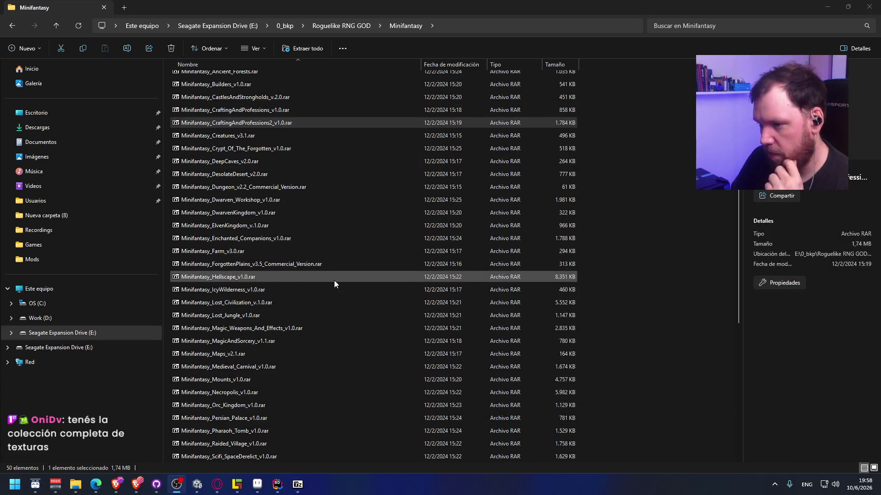
scroll(312, 292, "up", 1)
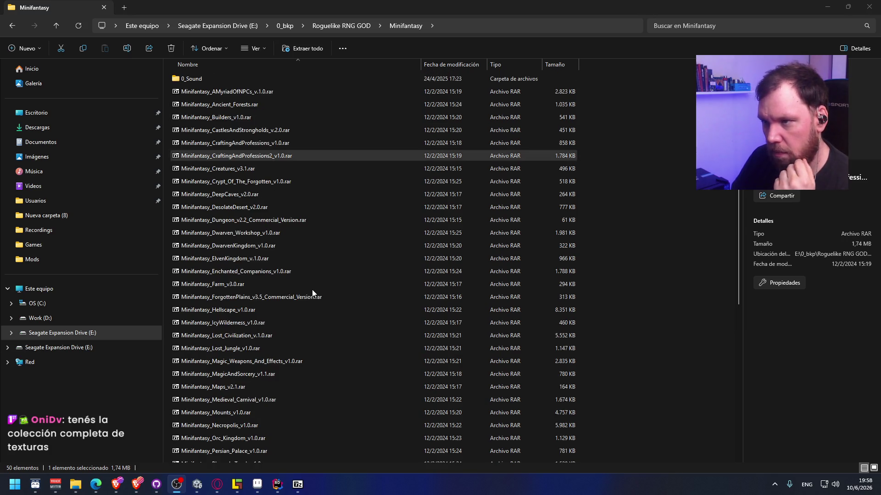
scroll(312, 293, "down", 1)
scroll(309, 293, "up", 2)
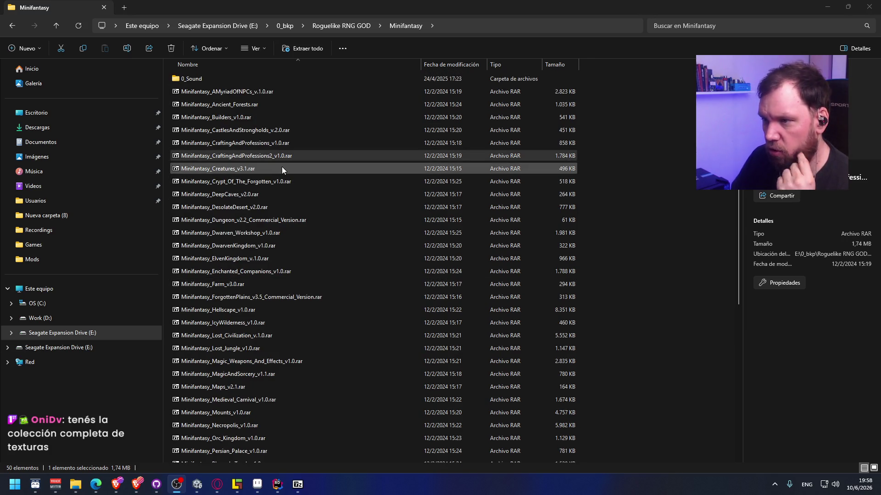
Open Builders_v1.0.rar and preview the BuildersTileset image from its Tileset folder.
double_click(250, 118)
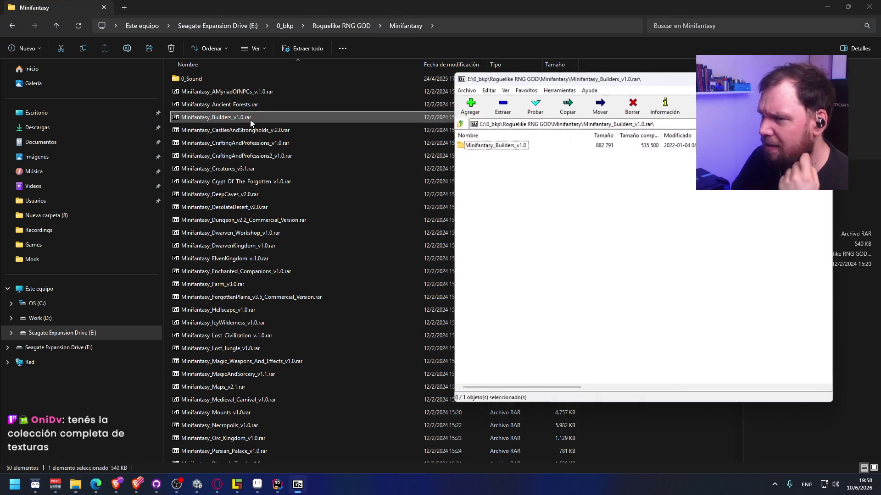
double_click(474, 145)
double_click(517, 147)
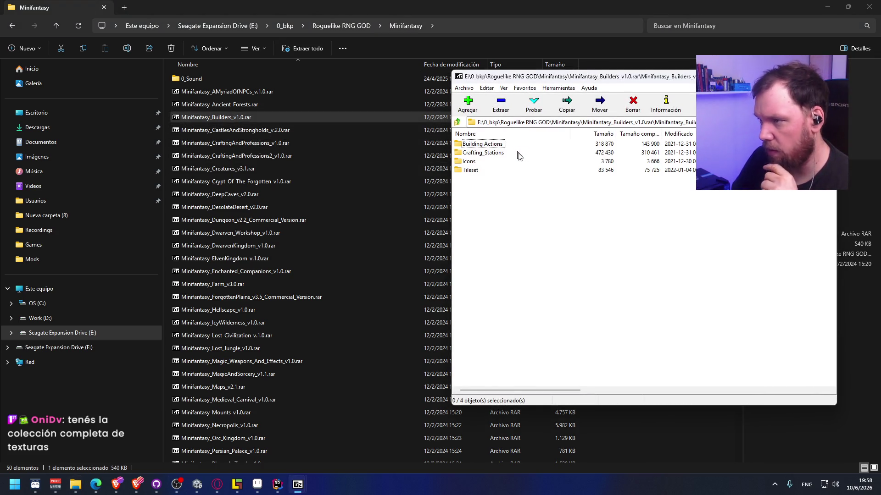
double_click(477, 171)
double_click(495, 148)
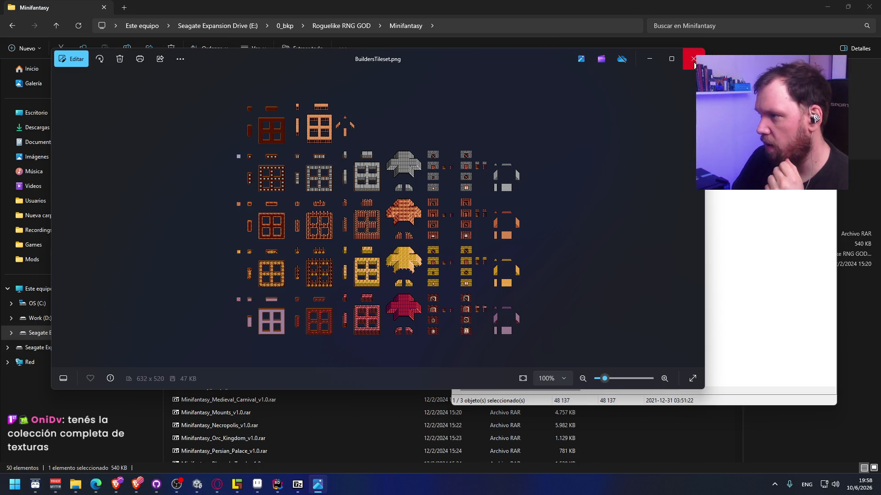
left_click(693, 59)
left_click(458, 123)
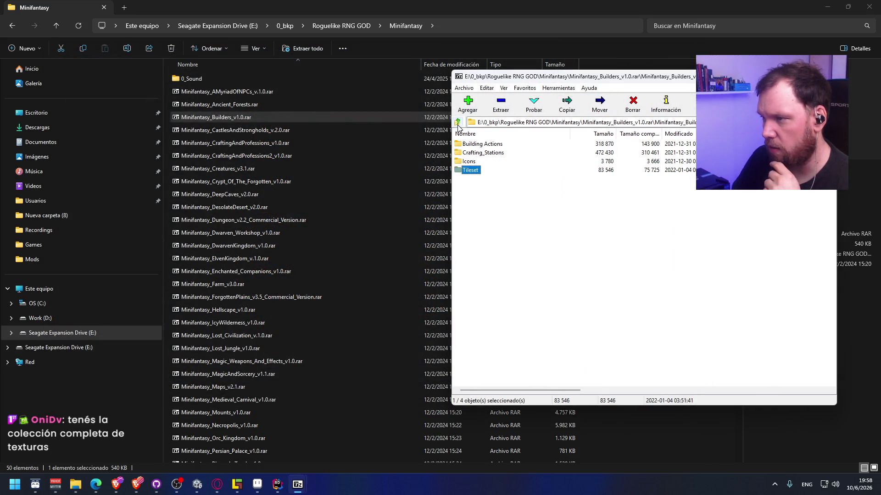
Look through the Crafting_Stations and Building Actions folders, then return to the archive list.
double_click(490, 154)
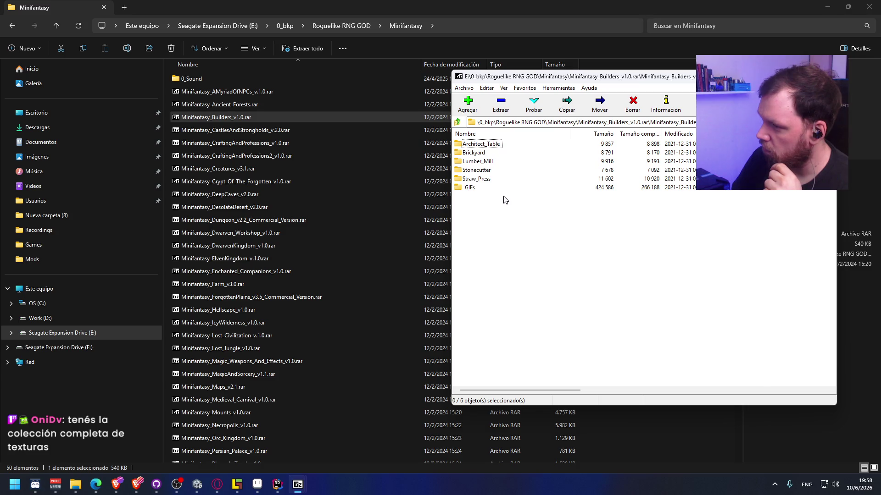
left_click(458, 123)
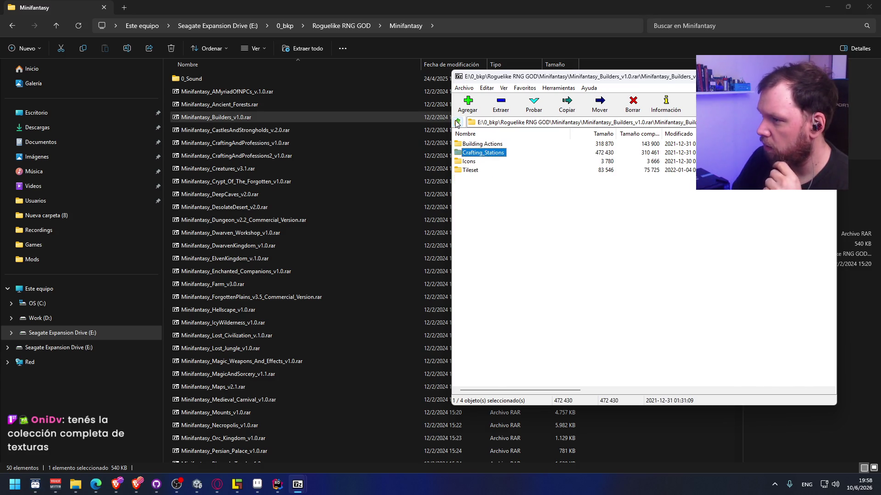
left_click(457, 122)
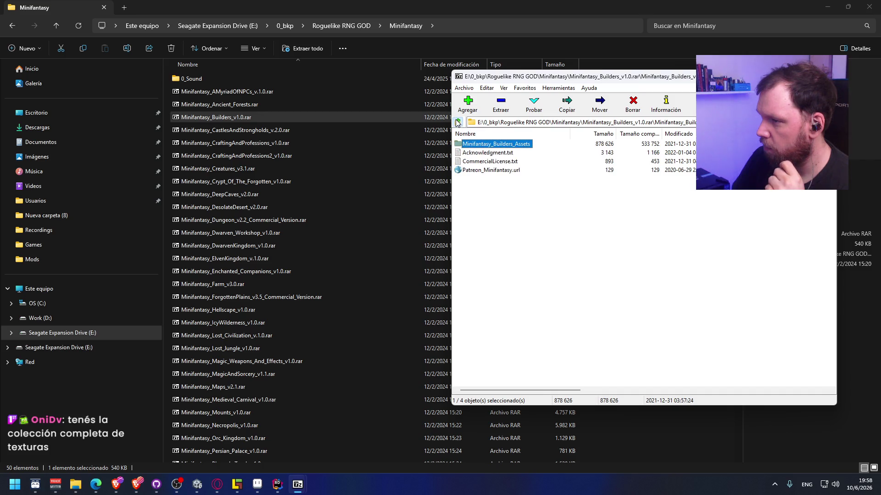
double_click(474, 144)
double_click(479, 144)
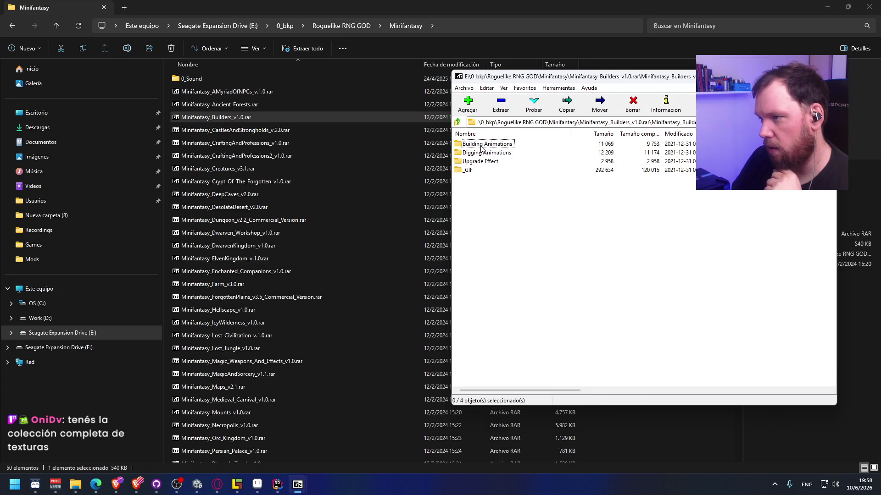
left_click(458, 122)
left_click(458, 123)
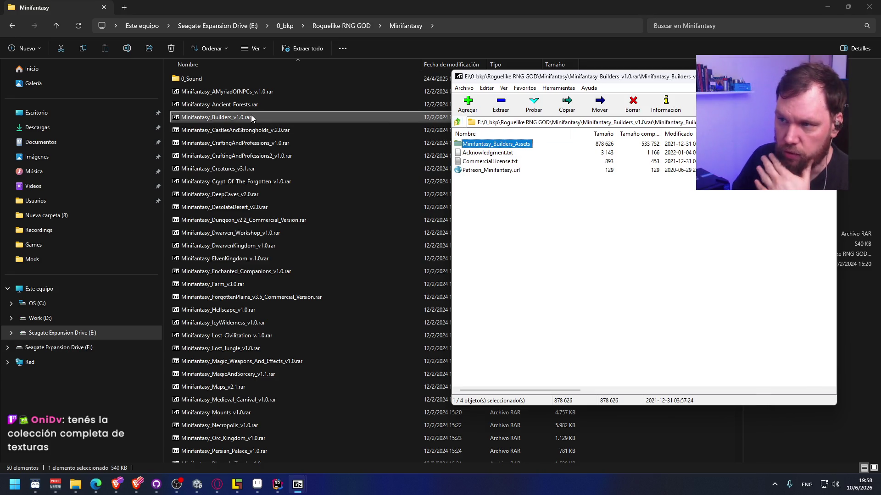
left_click(252, 104)
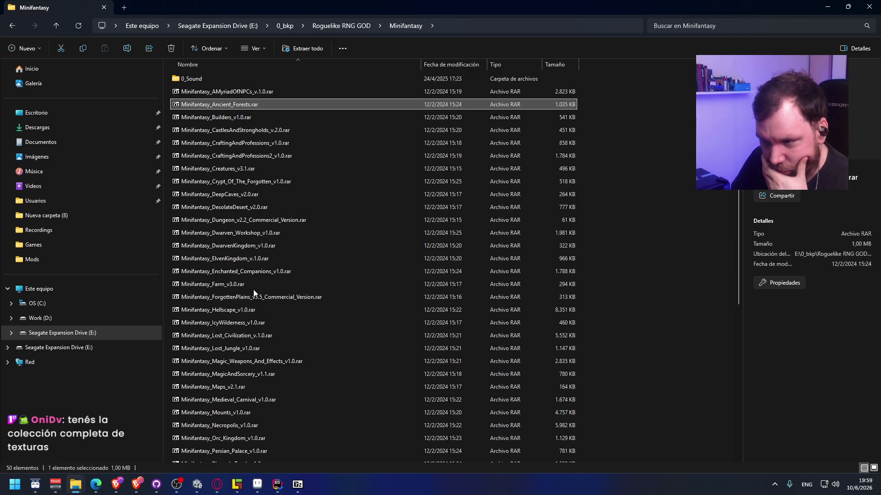
Open Minifantasy_Farm_v3.0.rar's Minifantasy_Farm_Assets folder and preview MockupIndoor.png.
double_click(224, 283)
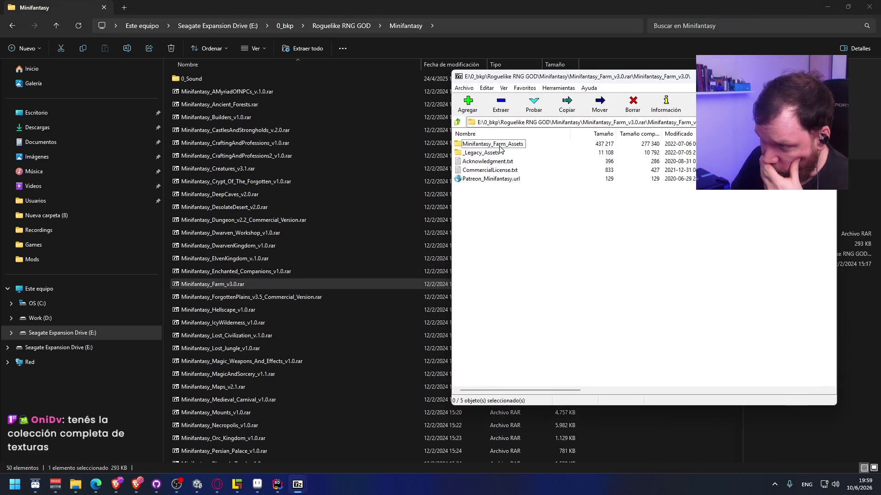
double_click(500, 147)
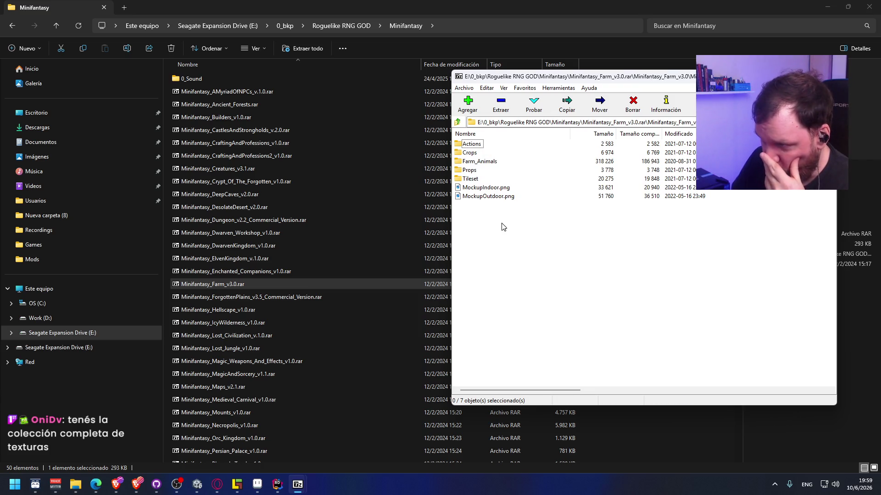
double_click(486, 188)
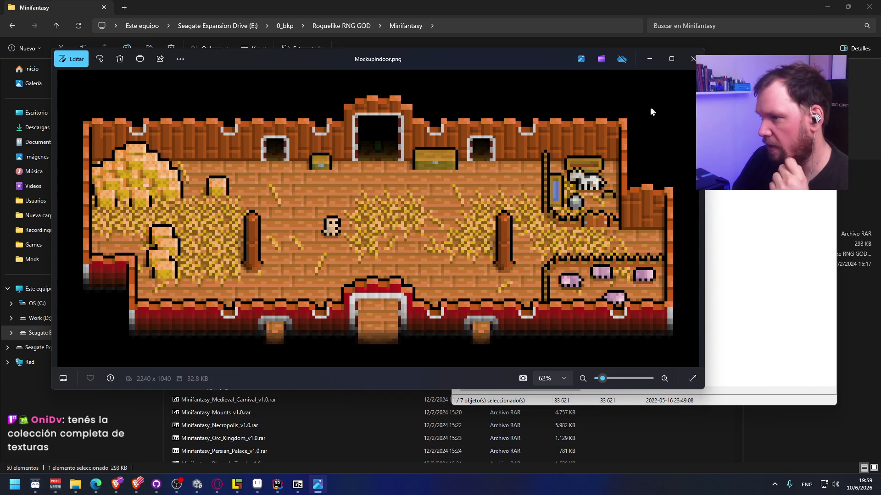
Preview MockupOutdoor.png and the Minifantasy_FarmTileset image from the farm archive.
left_click(761, 193)
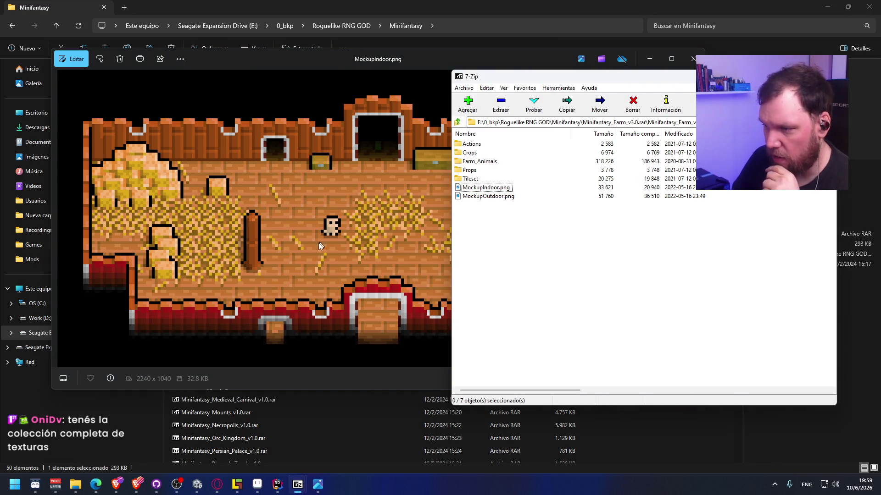
double_click(493, 195)
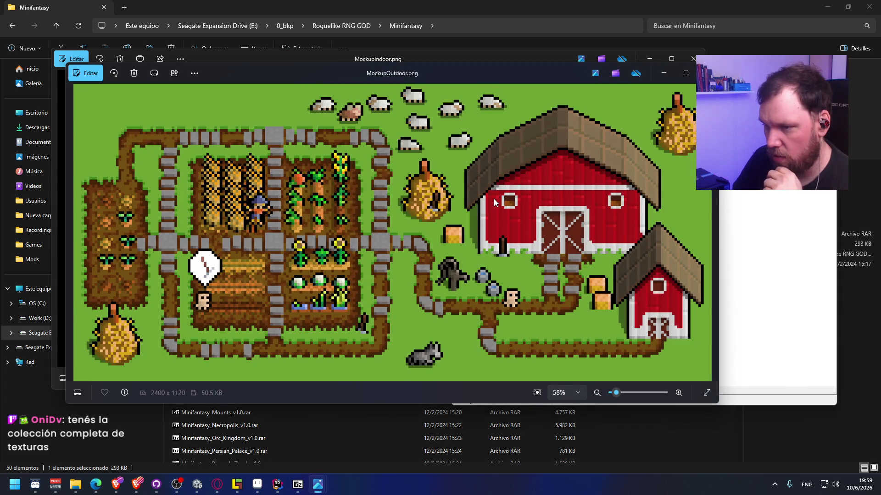
left_click(762, 267)
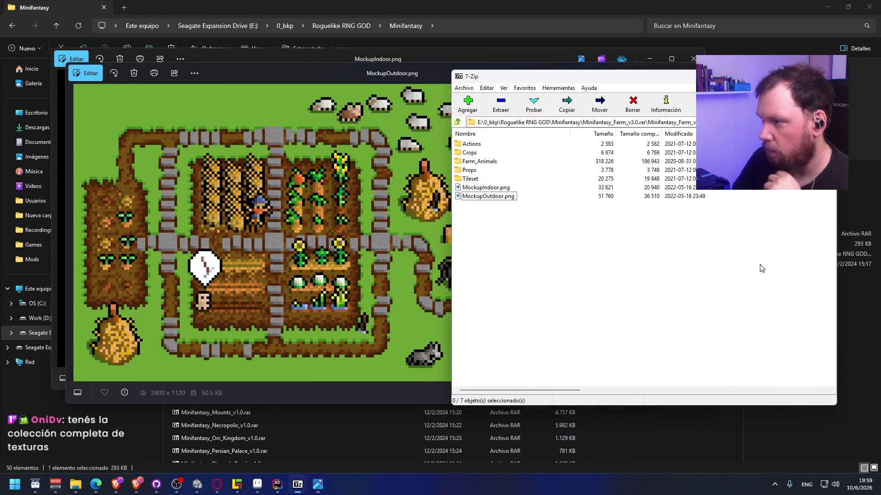
double_click(470, 179)
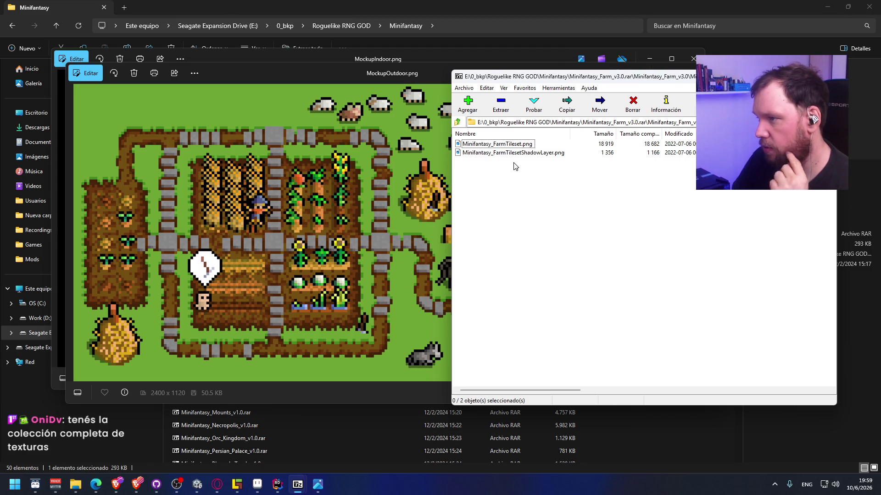
double_click(512, 145)
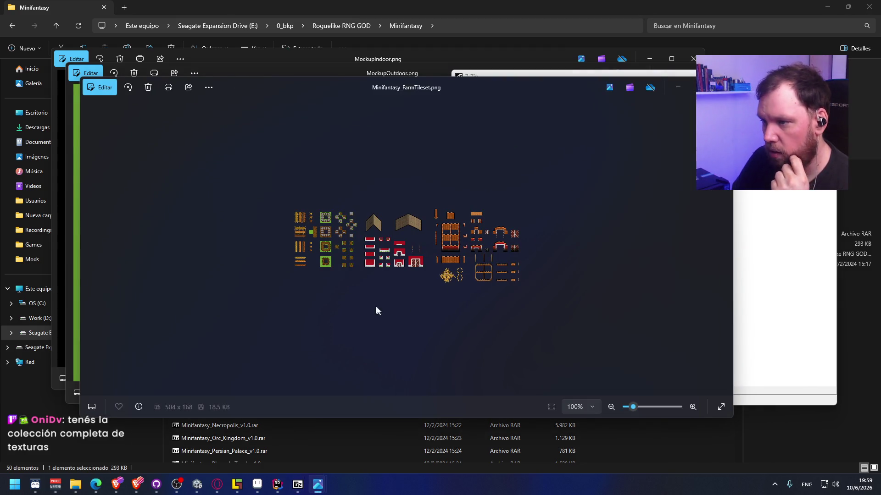
scroll(400, 300, "up", 10)
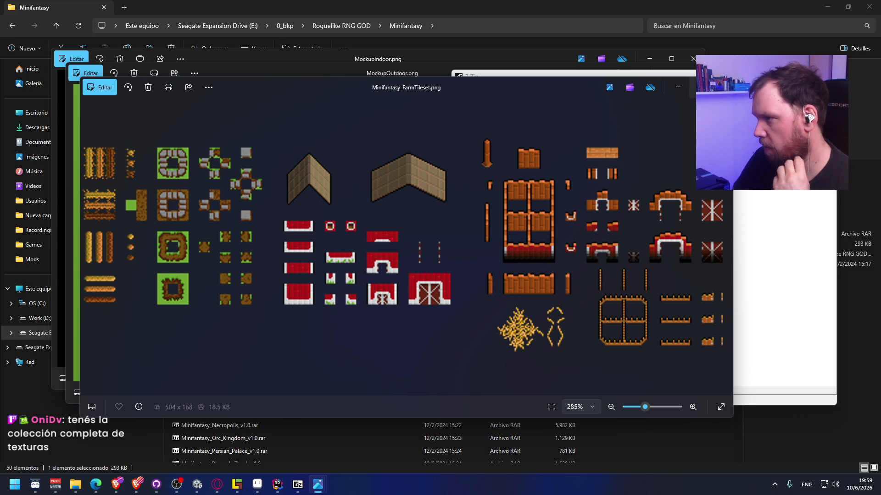
left_click(721, 87)
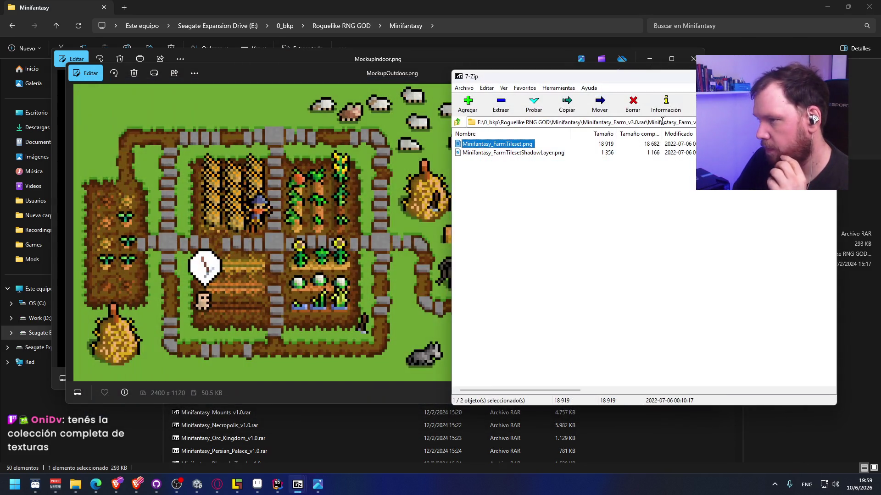
Check the Farm_Animals folder, then preview and zoom Minifantasy_FarmProps.png from Props.
left_click(456, 126)
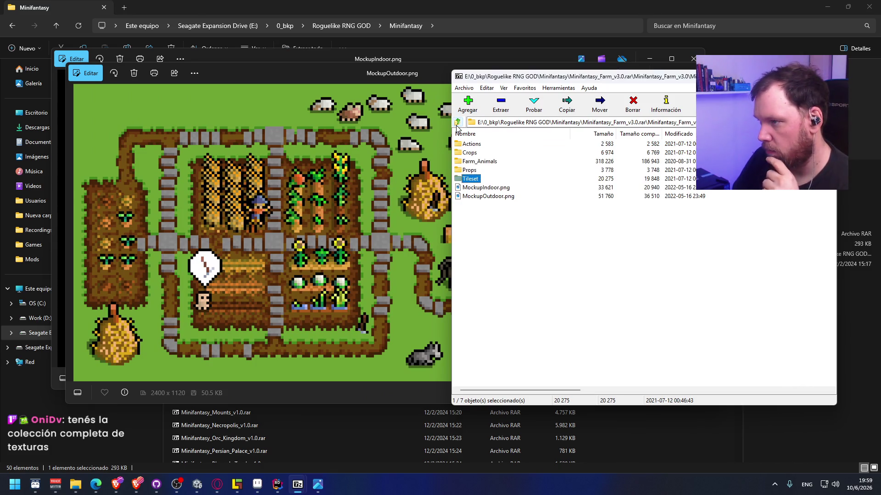
double_click(467, 162)
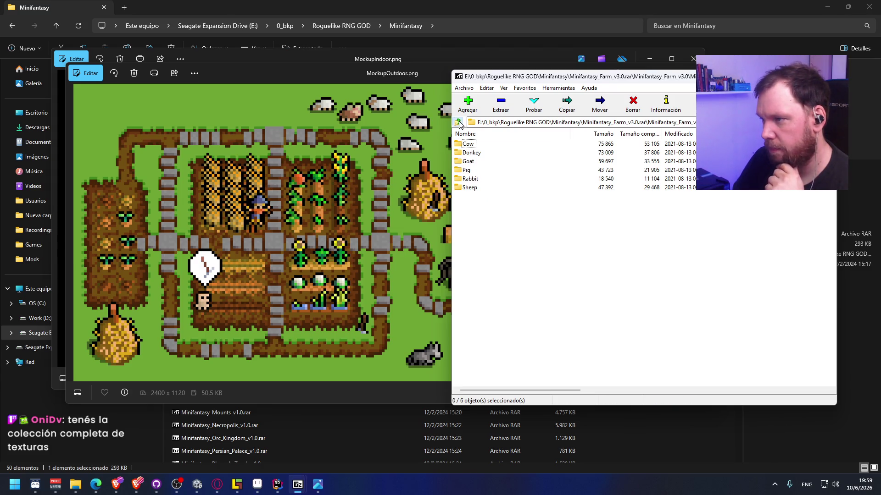
left_click(458, 121)
double_click(477, 170)
double_click(495, 144)
scroll(395, 246, "up", 5)
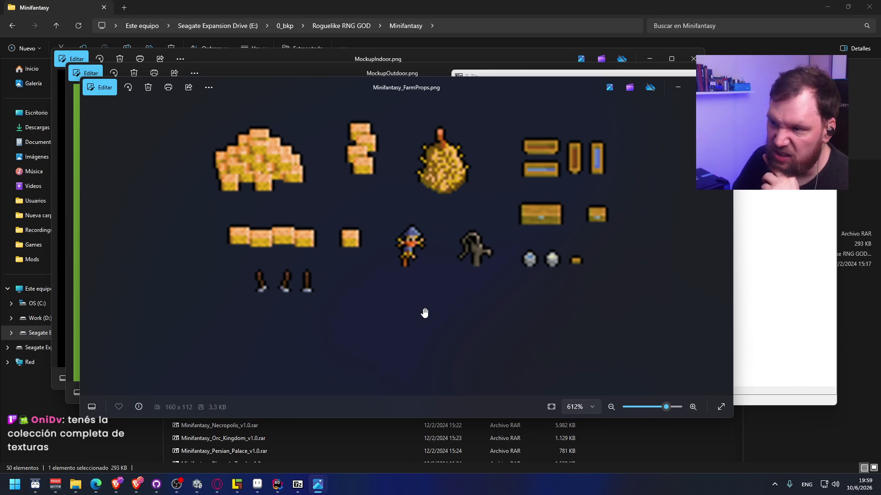
scroll(402, 260, "down", 2)
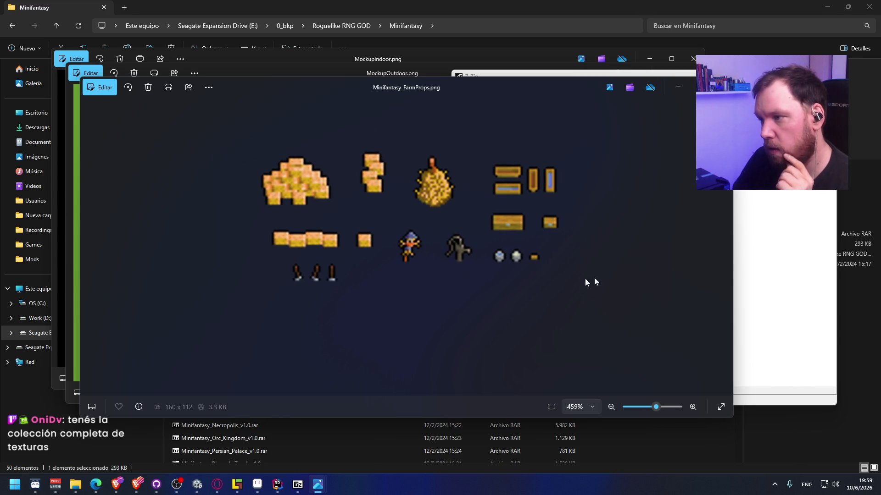
Close the farm archive window and the FarmProps, MockupOutdoor and MockupIndoor viewers.
left_click(738, 232)
left_click(826, 75)
left_click(721, 87)
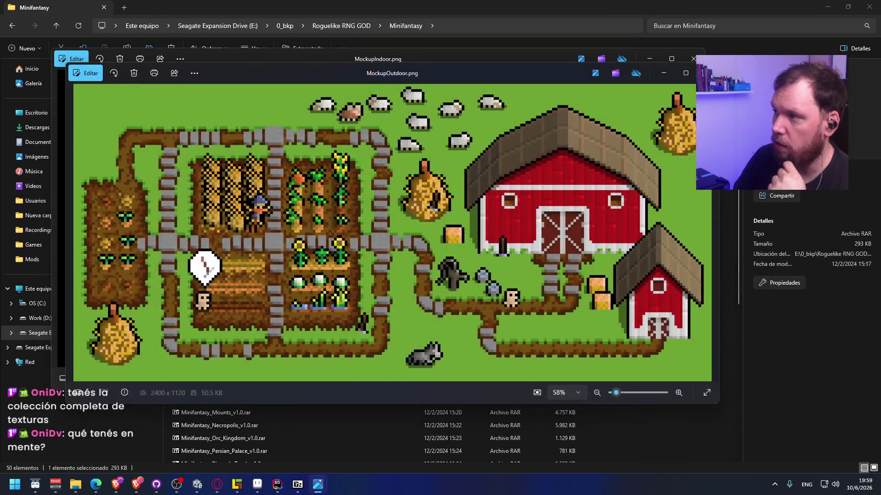
left_click(708, 73)
left_click(693, 59)
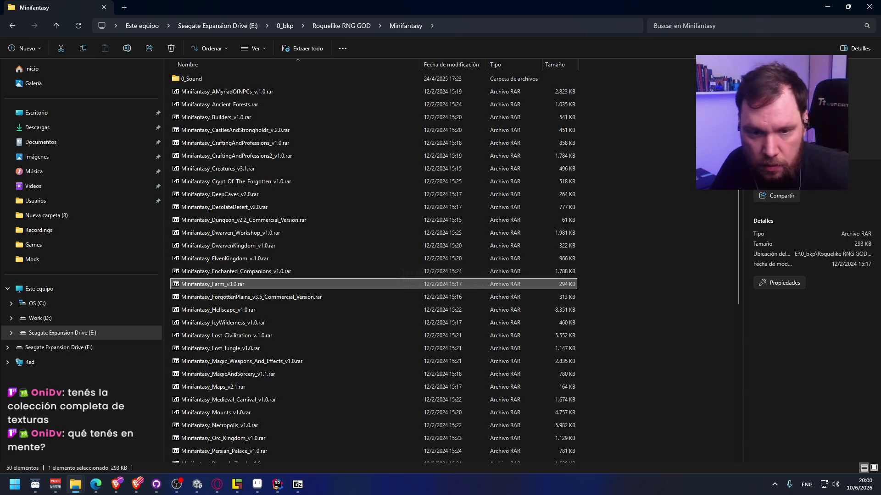
Close the File Explorer window showing the Minifantasy folder.
left_click(835, 6)
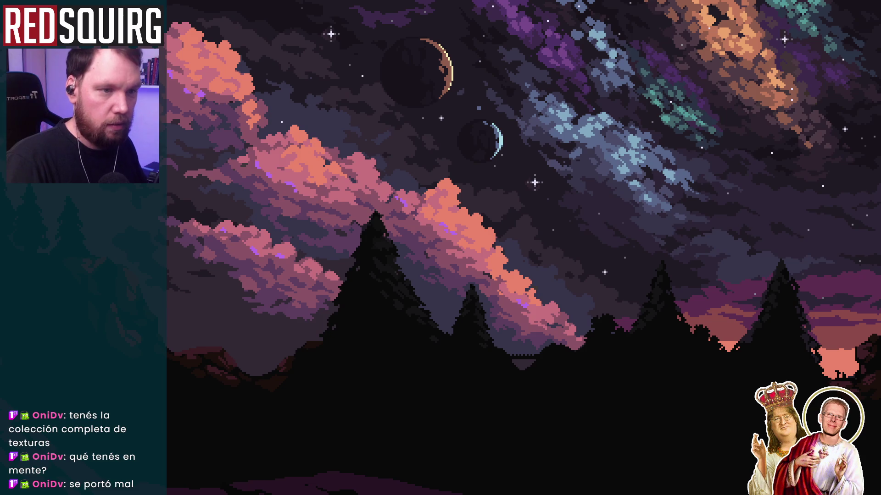
Search the web for 'gallinero pixel art' and show only image results.
key("alt+Tab")
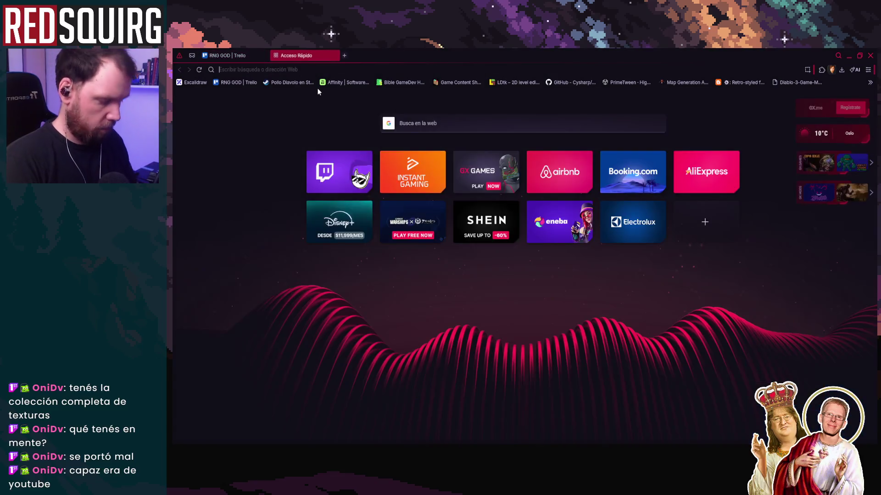
type("gai")
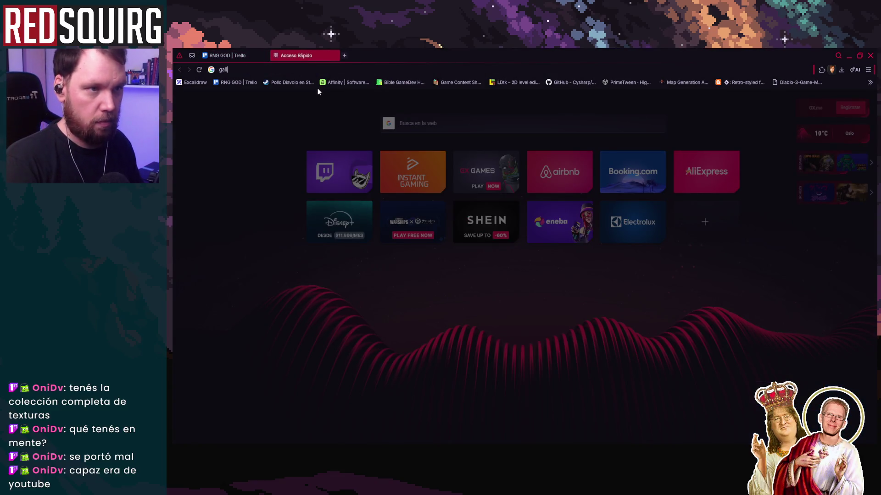
type("inero pixel art")
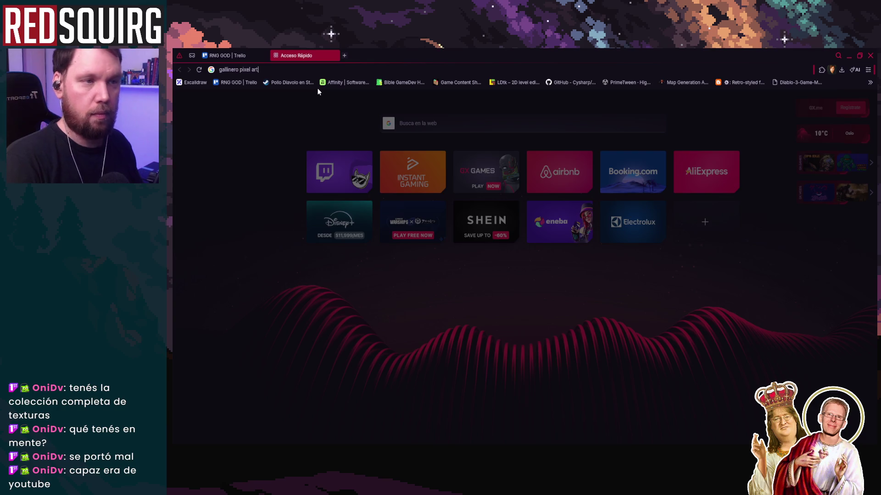
key("Return")
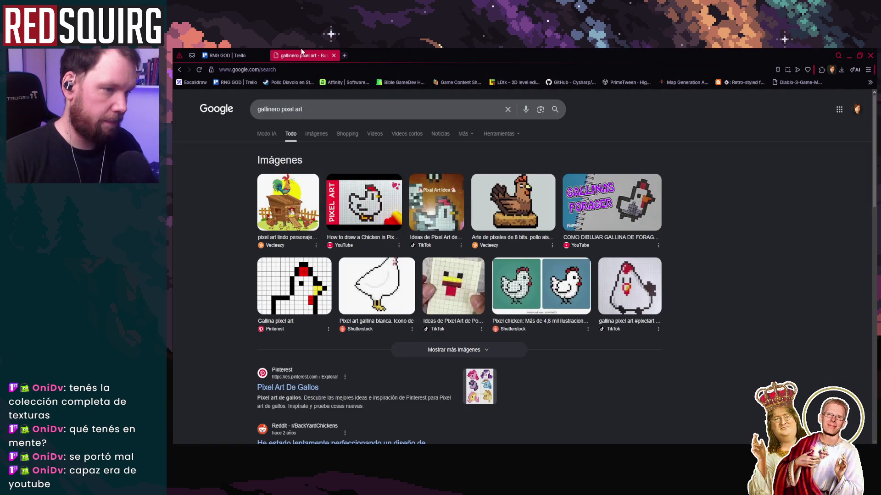
left_click(318, 134)
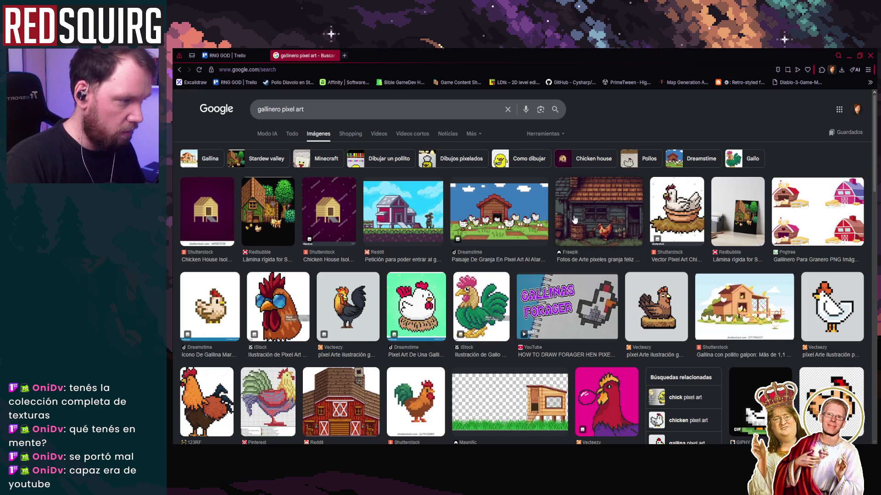
Scroll through the image results and preview the Stardew Valley blueberry farm pin.
scroll(284, 367, "down", 3)
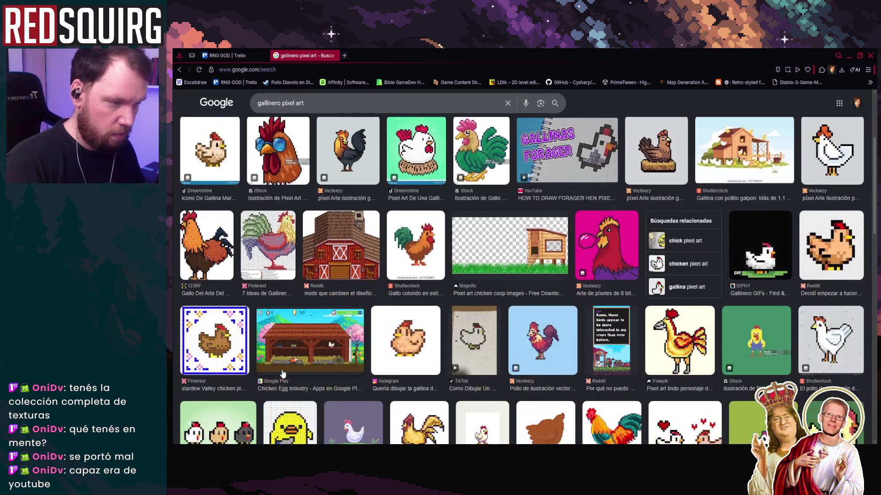
scroll(283, 374, "down", 2)
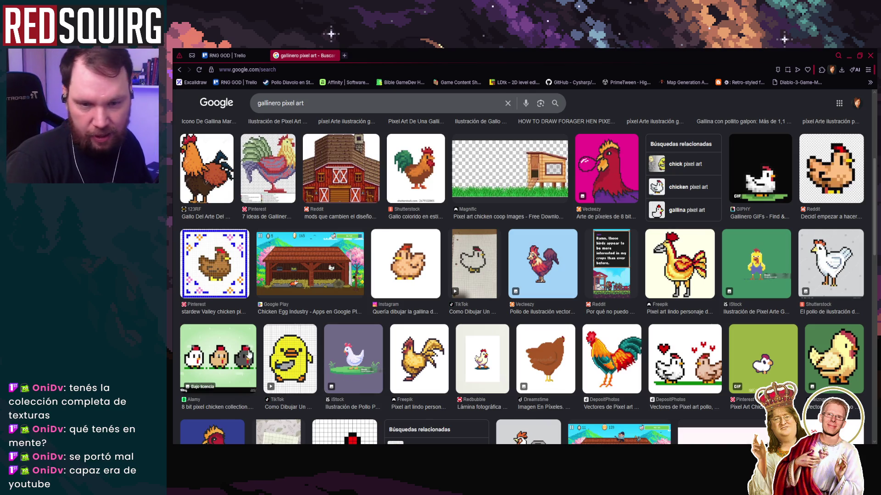
scroll(338, 362, "down", 1)
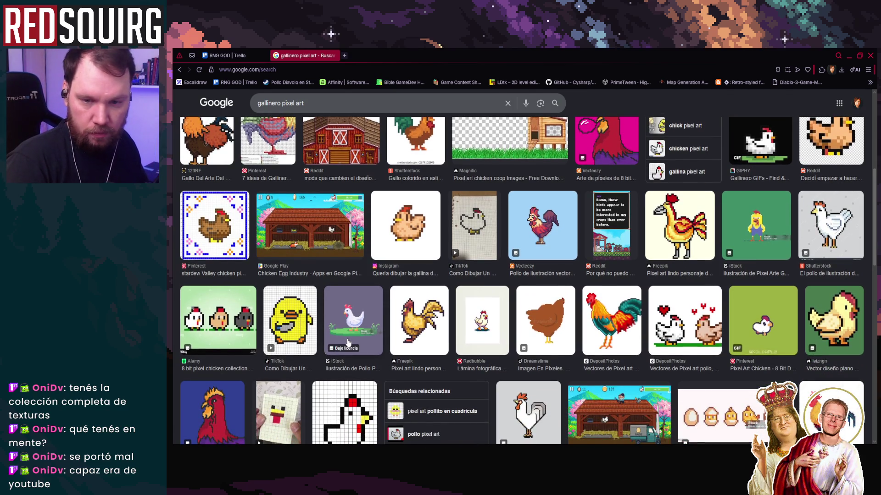
scroll(349, 342, "down", 2)
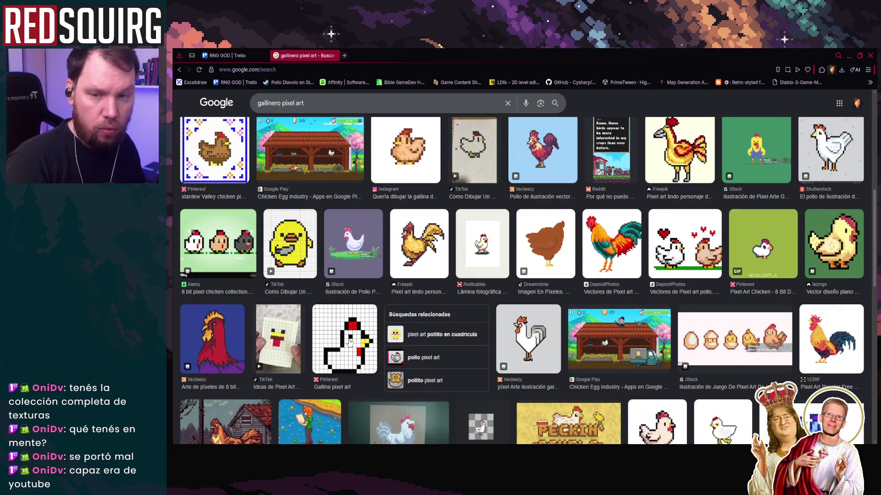
scroll(349, 342, "down", 3)
scroll(349, 342, "down", 8)
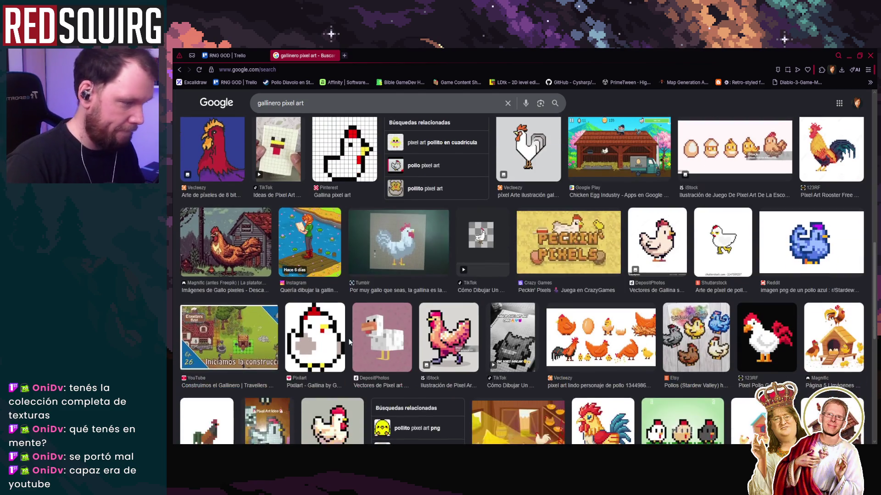
scroll(349, 342, "up", 4)
scroll(353, 340, "down", 6)
scroll(464, 304, "down", 3)
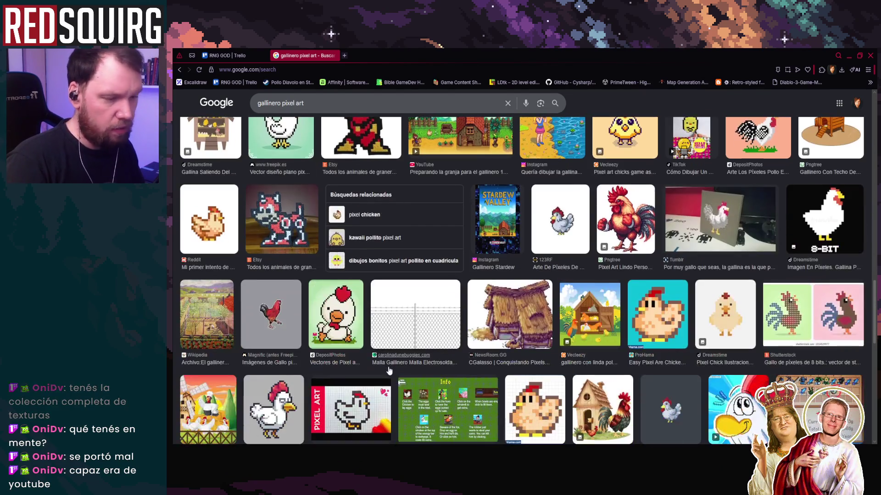
scroll(389, 371, "down", 6)
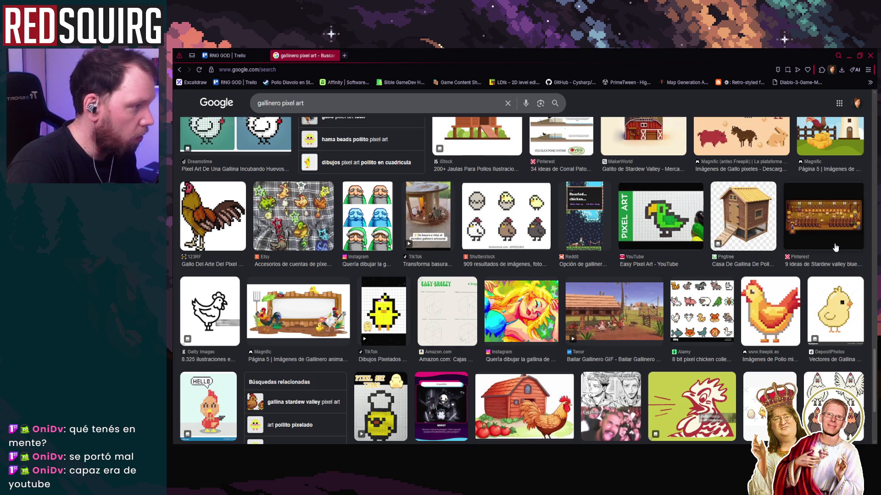
left_click(820, 217)
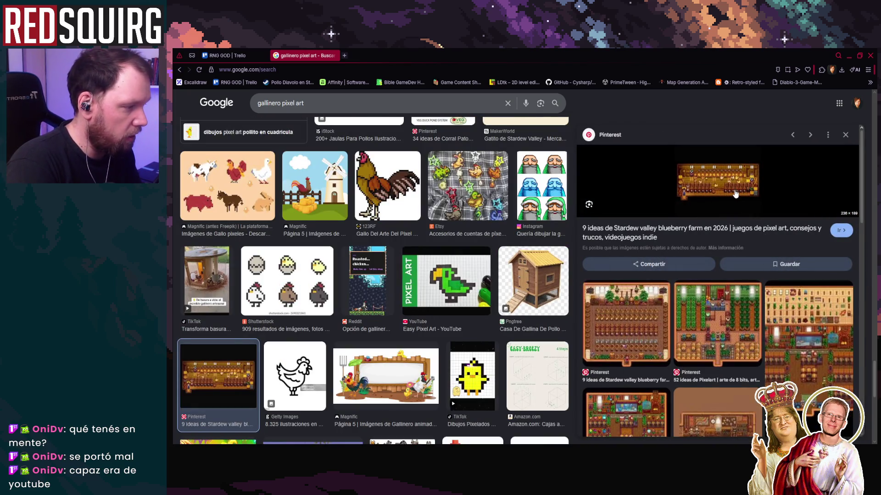
Open the Pinterest board's dark chicken-coop pin and scroll through the Stardew Valley farm images.
left_click(730, 191)
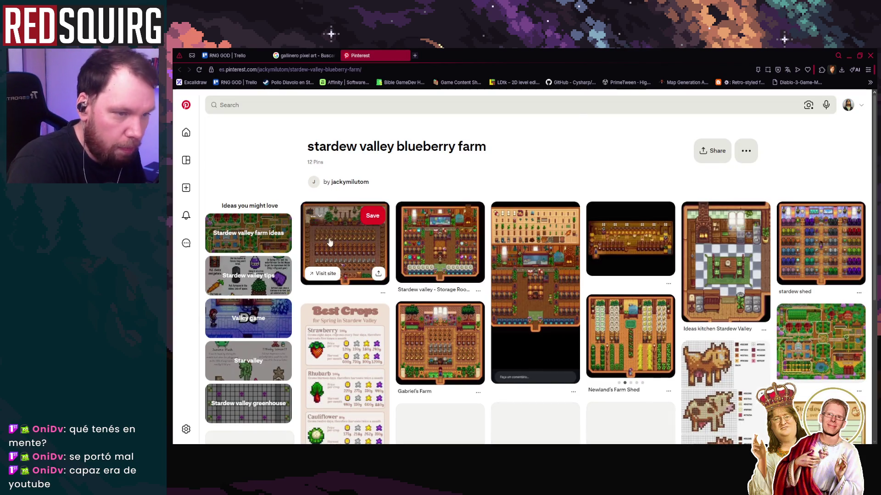
left_click(630, 241)
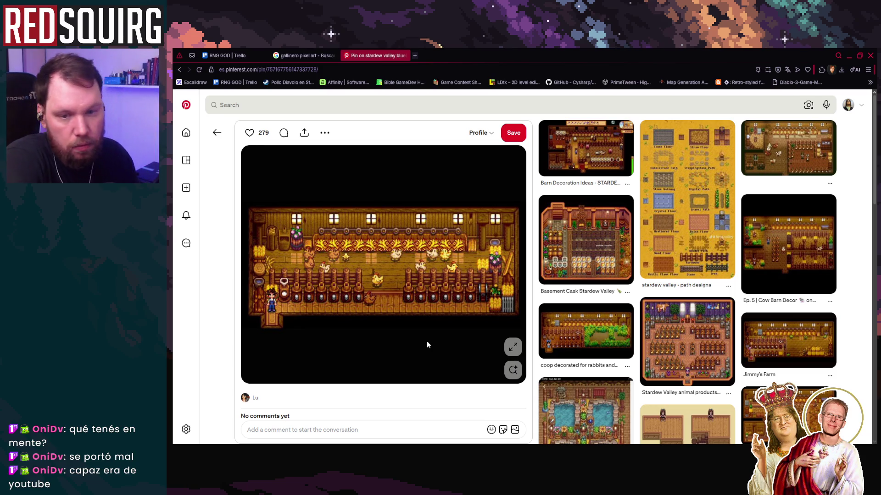
scroll(451, 285, "down", 3)
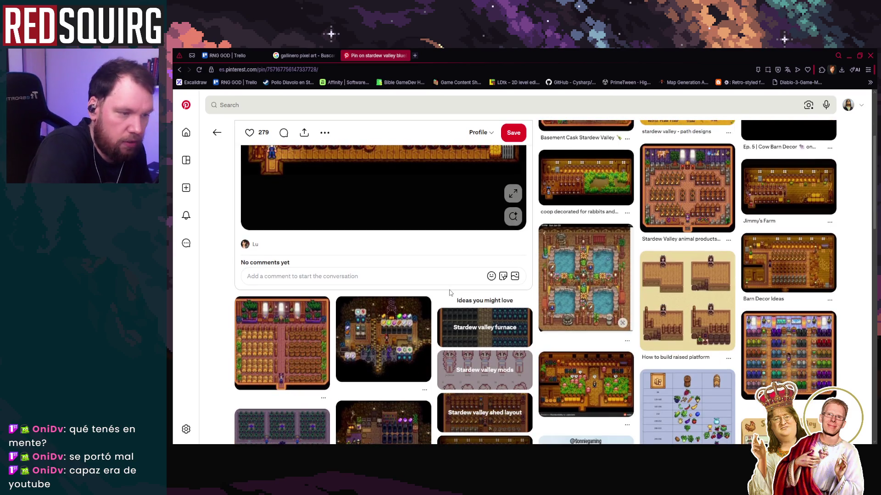
scroll(448, 295, "down", 3)
scroll(323, 329, "down", 2)
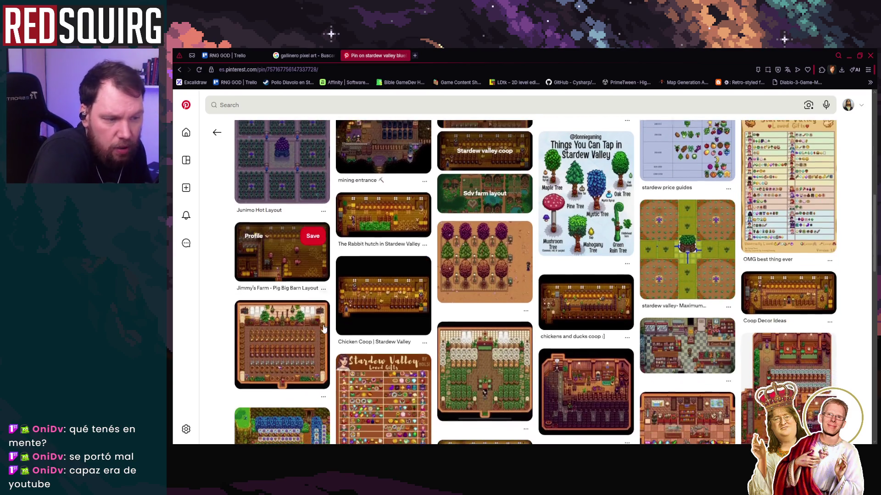
scroll(324, 328, "down", 3)
scroll(323, 326, "down", 5)
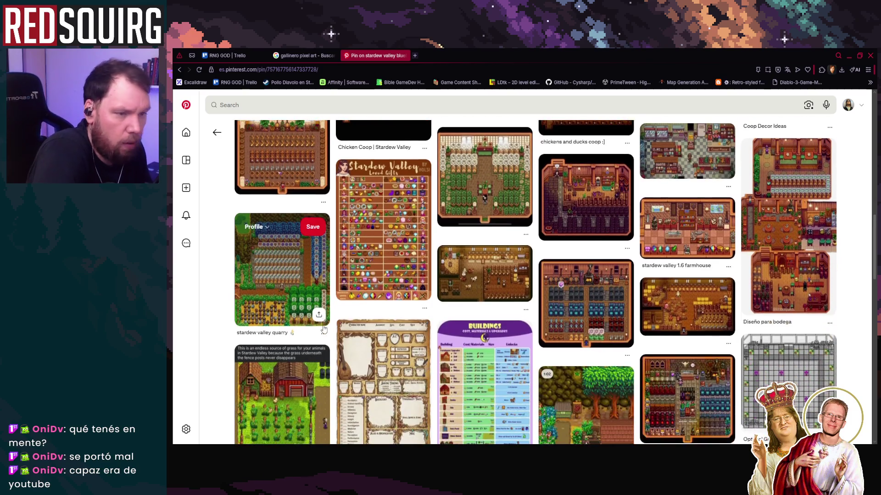
scroll(323, 325, "down", 1)
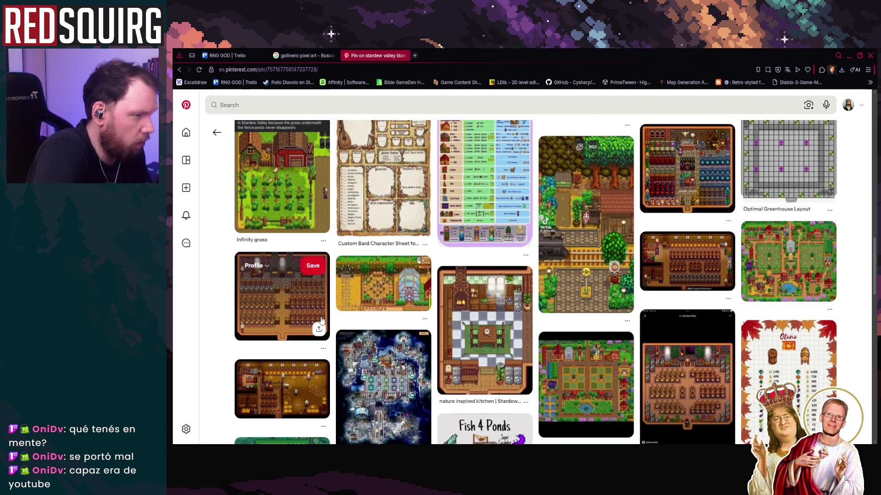
scroll(321, 316, "down", 2)
scroll(320, 312, "down", 3)
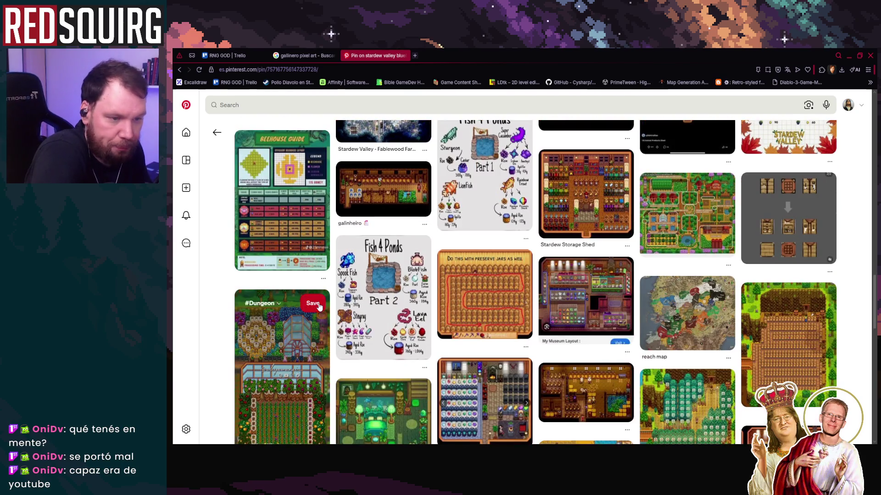
scroll(319, 306, "down", 3)
scroll(319, 306, "down", 2)
scroll(317, 303, "down", 5)
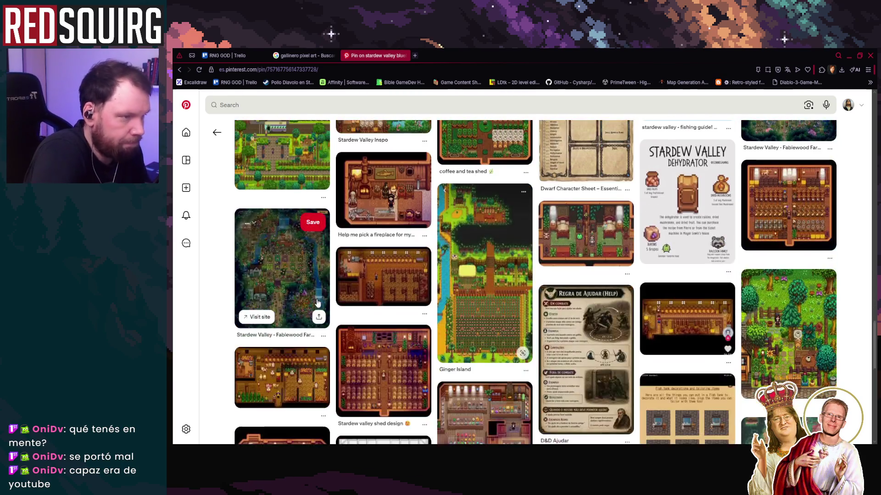
scroll(317, 302, "up", 3)
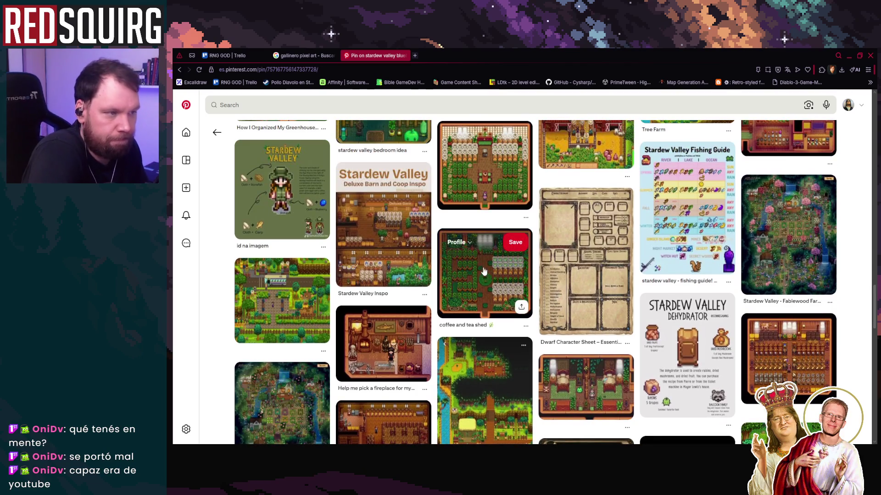
scroll(299, 321, "down", 7)
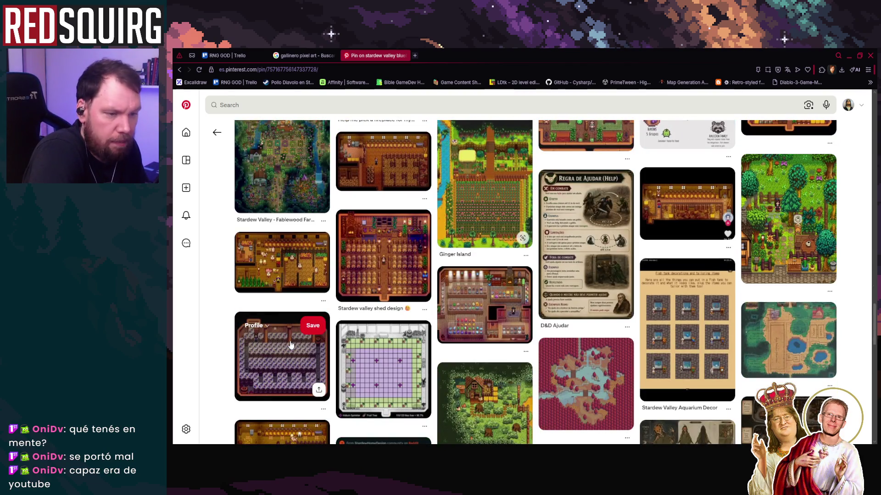
scroll(294, 340, "down", 4)
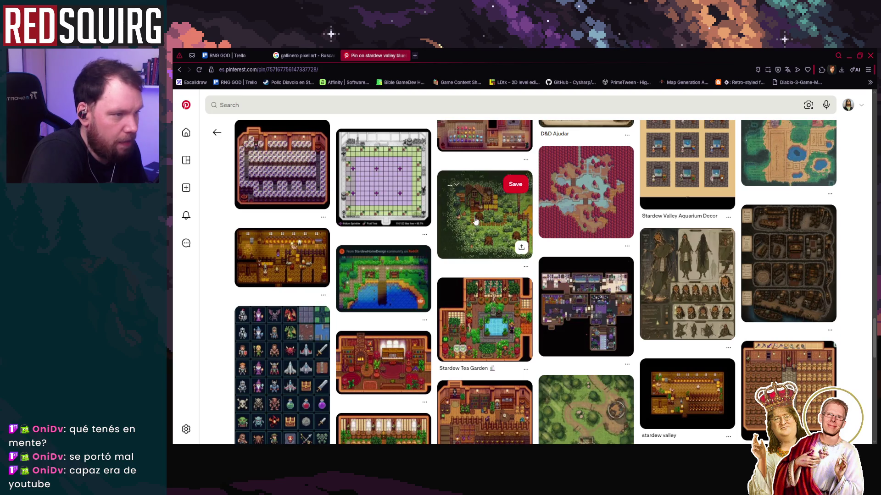
Open the chicken-coop pin's detail page, then switch via the gallinero results to the RNG GOD Trello tab.
left_click(476, 220)
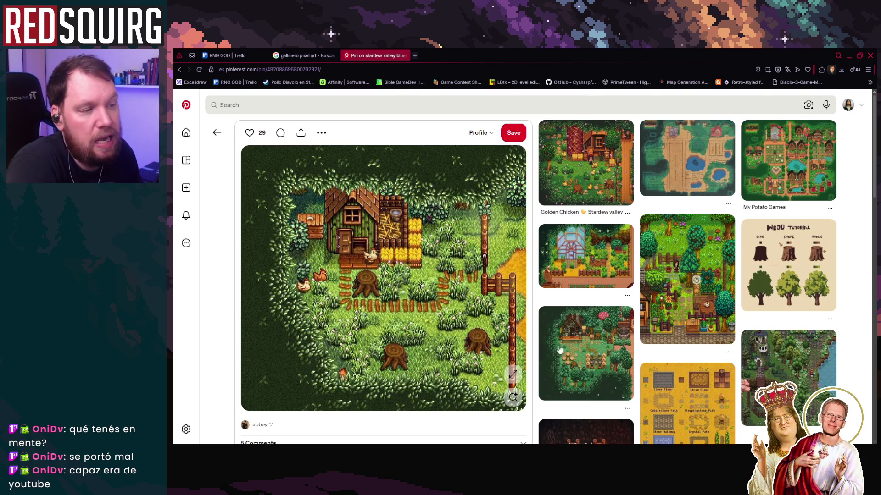
left_click(311, 59)
left_click(241, 54)
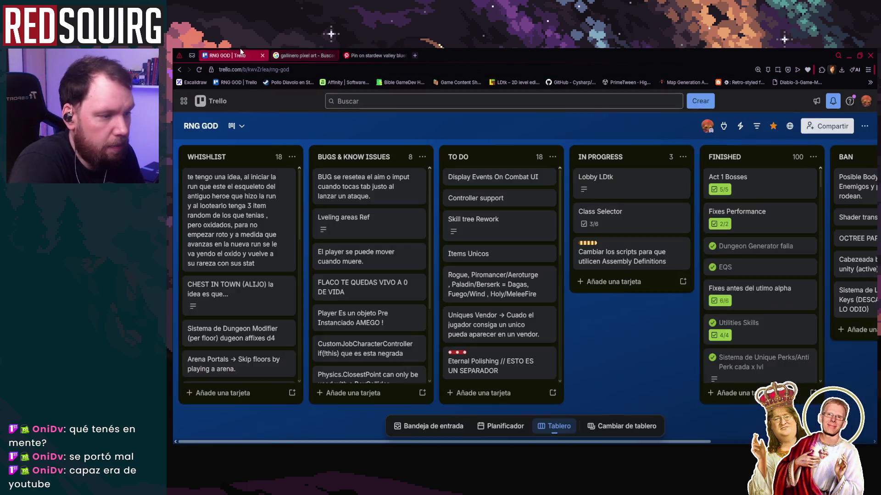
Bring up the RNG GOD Trello board, then minimise the browser window.
left_click(303, 55)
left_click(847, 55)
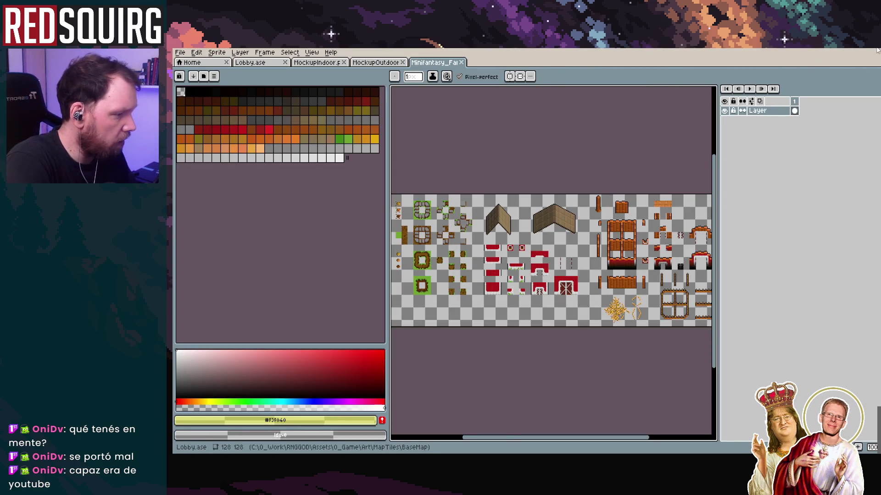
Zoom and pan around the farm tileset to inspect the barn and wooden fence sprites.
left_click_drag(873, 72, 872, 62)
scroll(674, 298, "up", 4)
left_click_drag(674, 298, 473, 260)
scroll(505, 266, "right", 4)
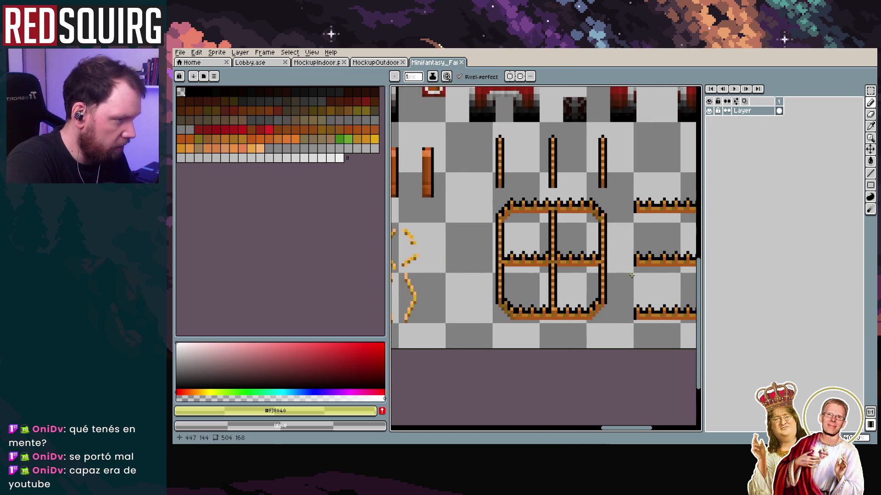
scroll(591, 275, "down", 2)
scroll(592, 276, "up", 1)
scroll(591, 275, "left", 10)
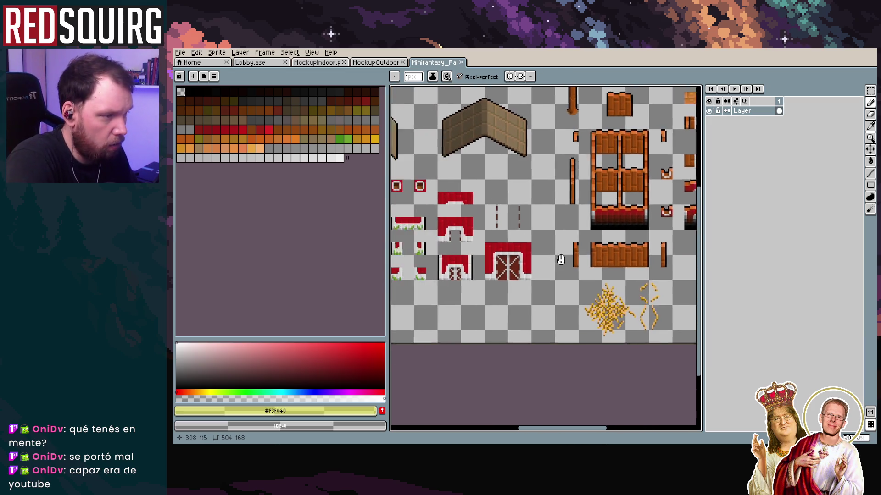
scroll(569, 233, "down", 1)
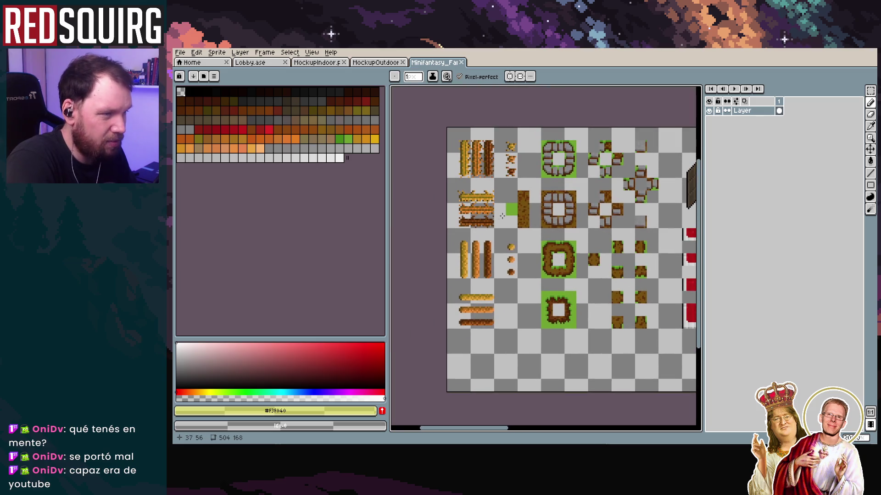
scroll(504, 232, "up", 2)
scroll(597, 247, "down", 1)
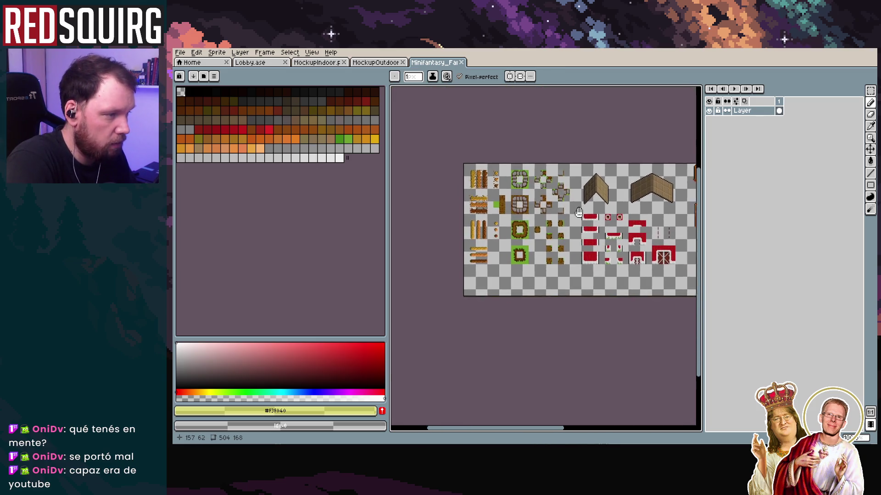
scroll(587, 238, "up", 3)
scroll(571, 219, "down", 4)
scroll(571, 220, "up", 4)
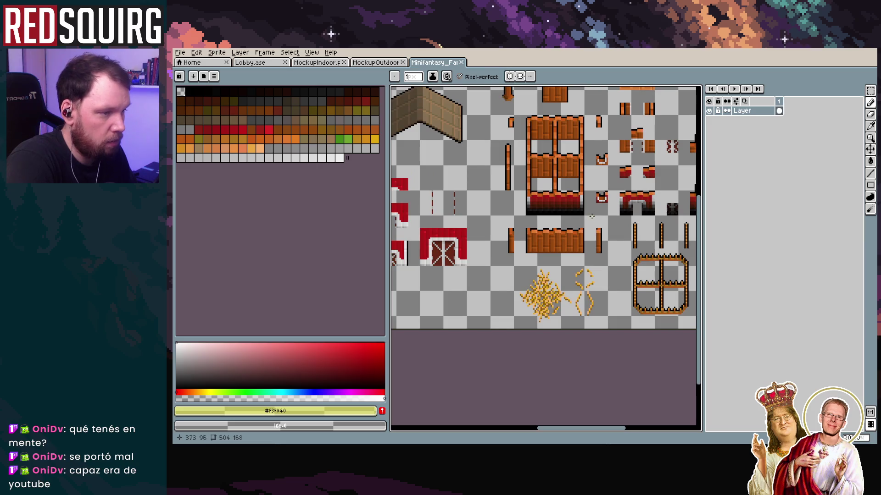
scroll(528, 247, "left", 5)
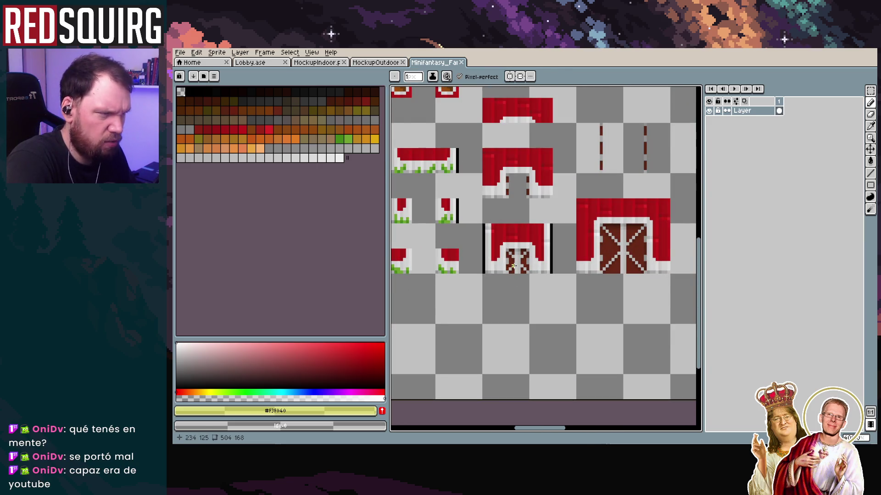
scroll(513, 266, "down", 1)
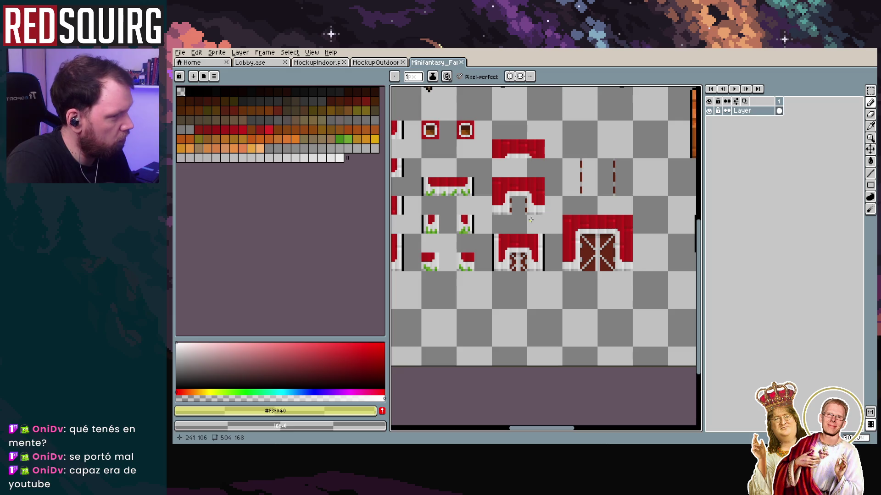
scroll(535, 219, "left", 1)
scroll(539, 239, "down", 1)
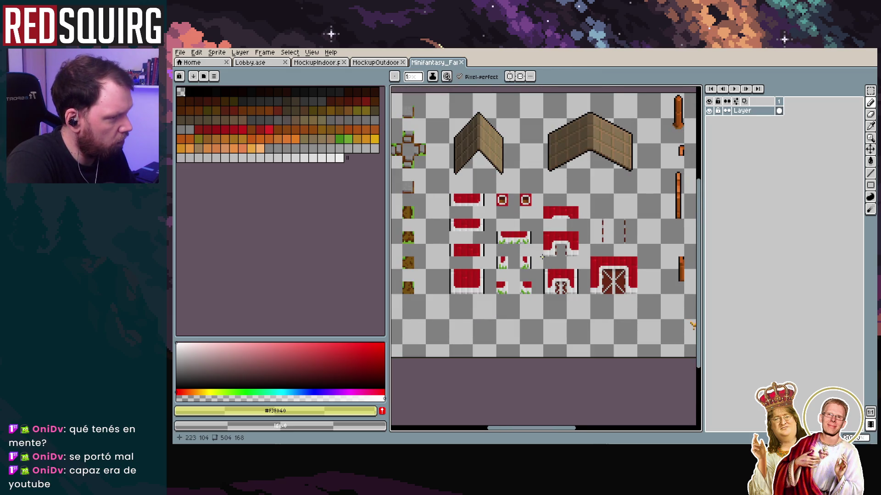
scroll(542, 257, "up", 1)
scroll(596, 237, "right", 3)
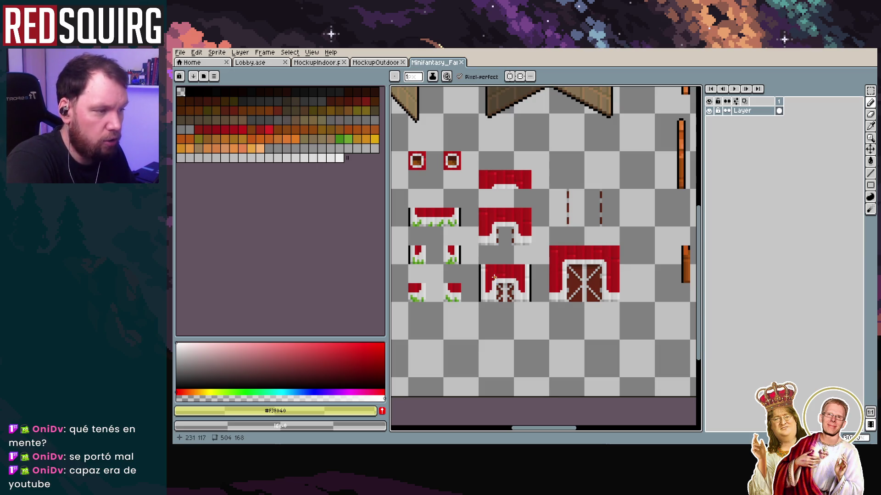
scroll(494, 277, "down", 4)
scroll(460, 216, "up", 1)
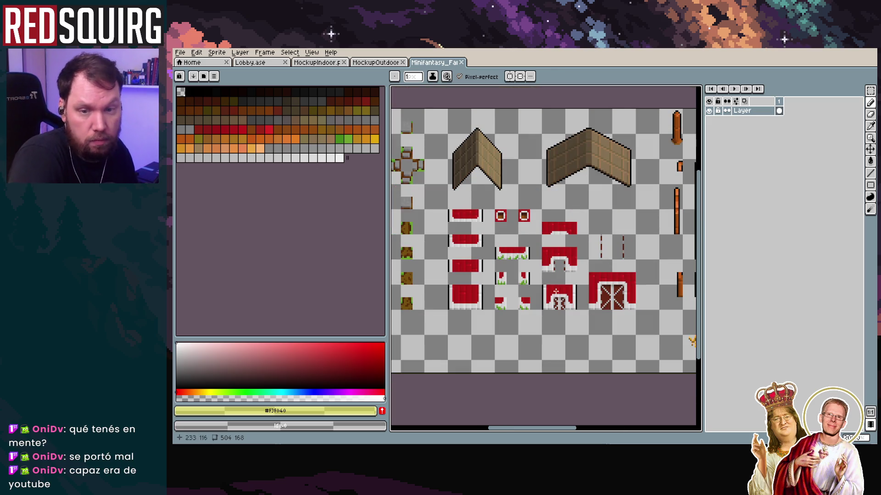
Pan across the tileset's left- and right-side tiles, then bring up MockupOutdoor.png.
mouse_move(549, 244)
left_mouse_down()
mouse_move(560, 230)
mouse_move(629, 239)
mouse_move(406, 220)
mouse_move(435, 230)
left_mouse_up()
scroll(633, 240, "down", 1)
scroll(644, 240, "up", 1)
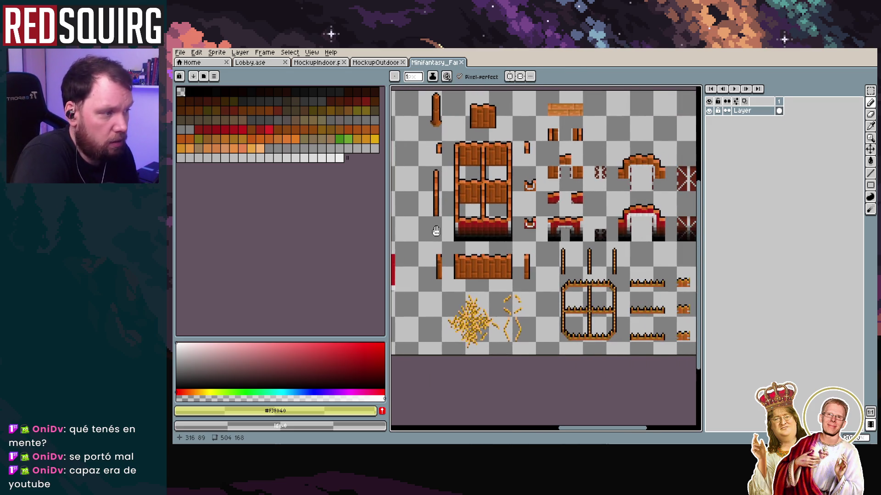
scroll(479, 230, "down", 2)
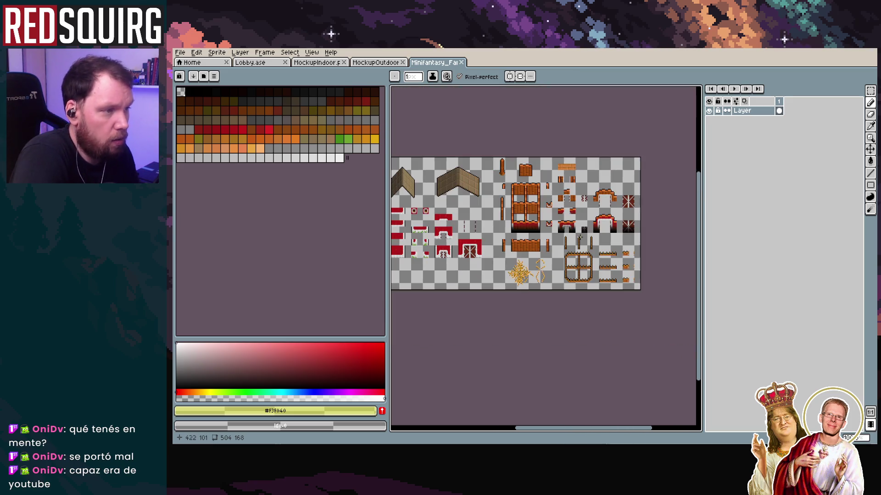
left_click_drag(478, 231, 604, 213)
left_click(385, 63)
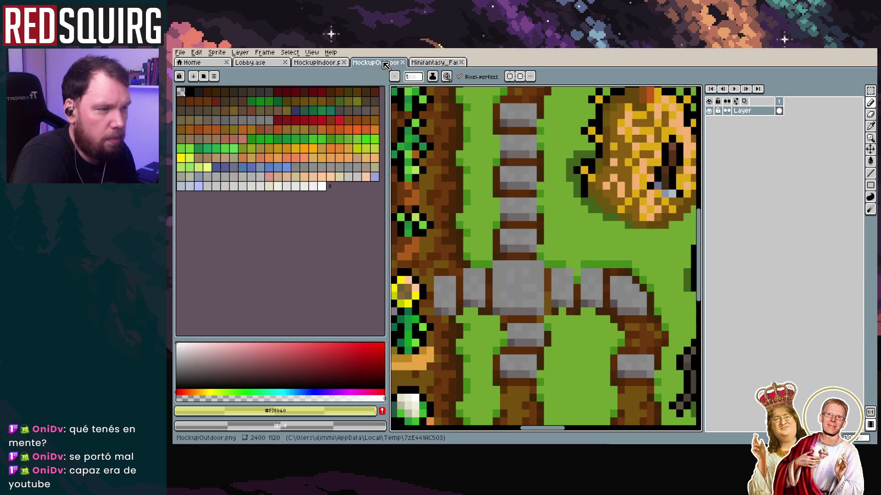
Zoom and pan across the whole MockupOutdoor farm mockup, glancing back at the tileset.
scroll(508, 240, "down", 4)
left_click_drag(508, 240, 421, 212)
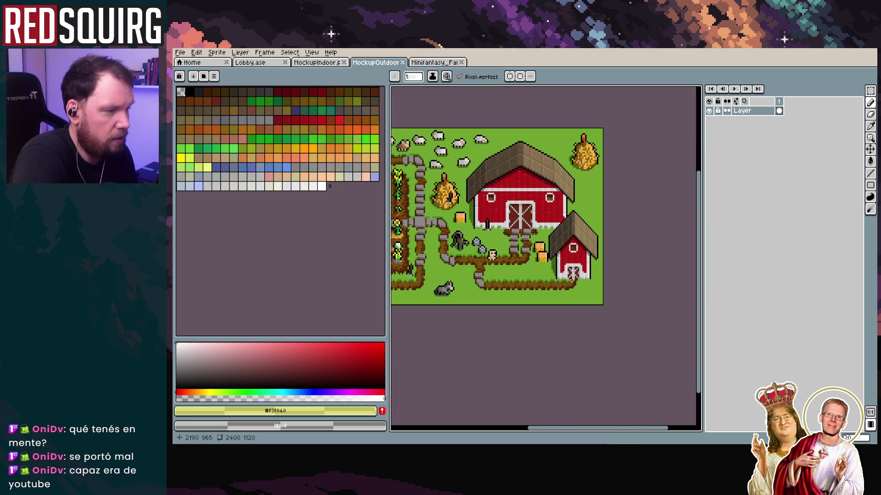
scroll(573, 274, "up", 3)
scroll(539, 256, "down", 3)
mouse_move(451, 230)
left_mouse_down()
mouse_move(578, 204)
mouse_move(676, 206)
mouse_move(536, 215)
mouse_move(640, 224)
mouse_move(528, 217)
left_mouse_up()
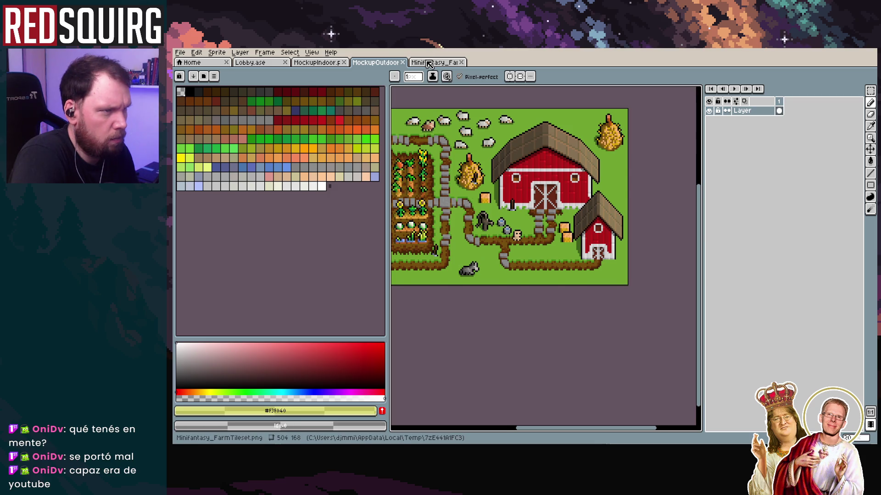
key("ctrl+Tab")
scroll(668, 255, "up", 2)
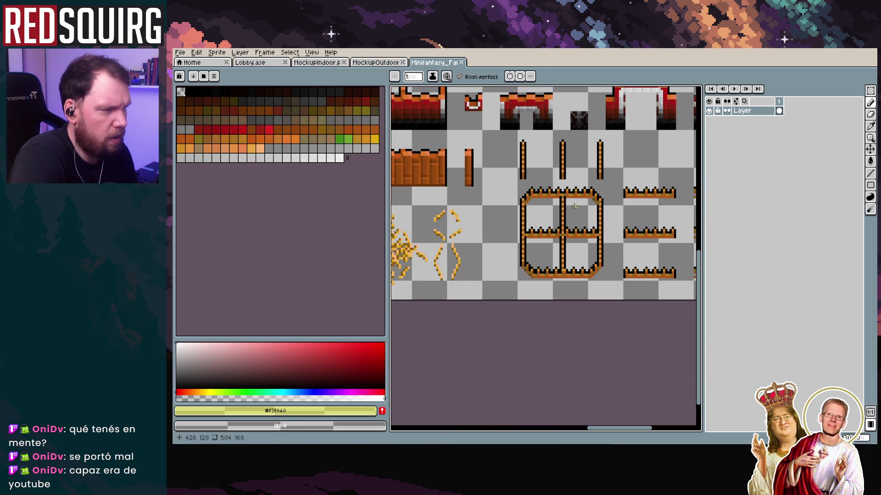
left_click(381, 63)
Open MockupIndoor.png and zoom and pan around the barn interior.
left_click(316, 62)
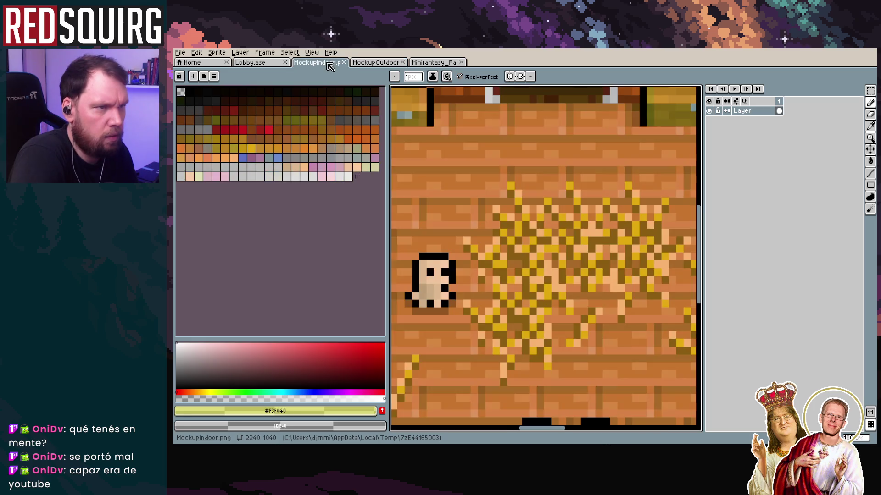
scroll(518, 216, "down", 3)
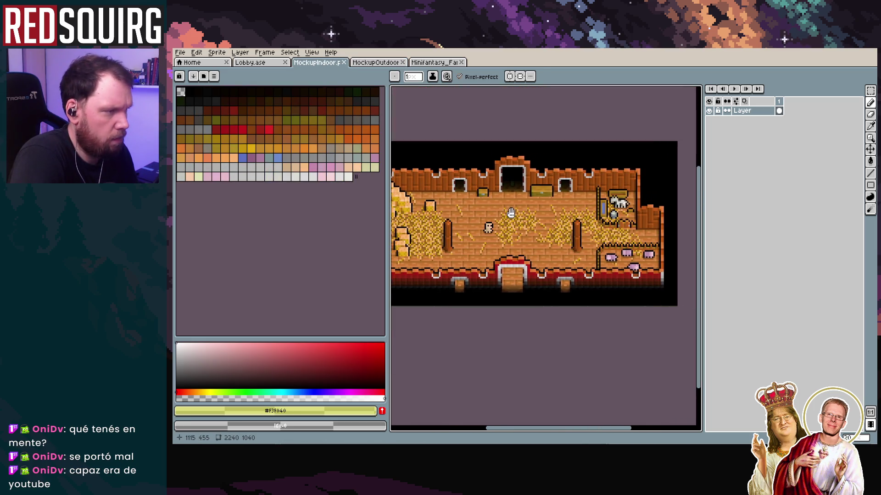
scroll(522, 211, "up", 2)
scroll(532, 202, "down", 2)
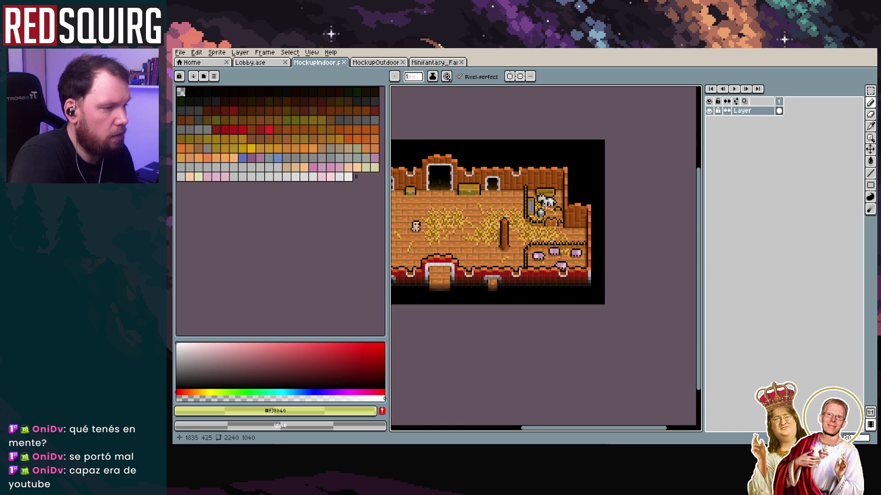
scroll(459, 221, "up", 1)
scroll(459, 220, "down", 2)
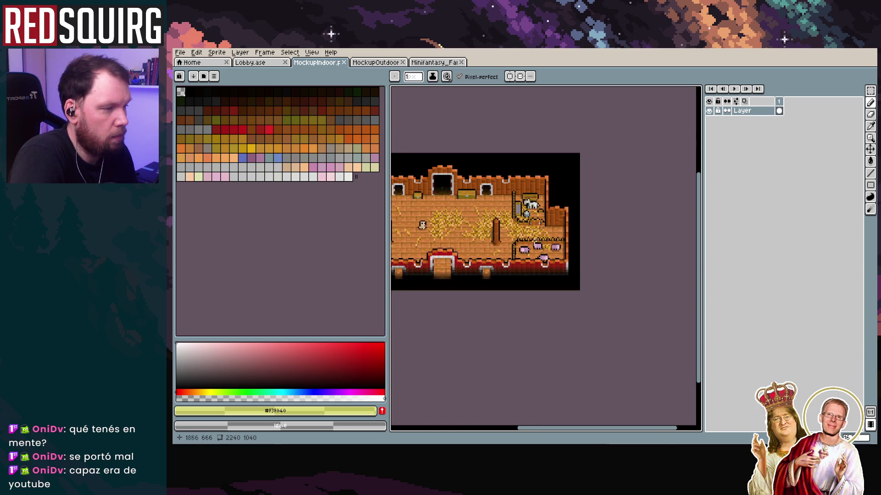
scroll(559, 212, "up", 1)
scroll(559, 212, "down", 1)
scroll(501, 217, "up", 2)
scroll(502, 217, "up", 2)
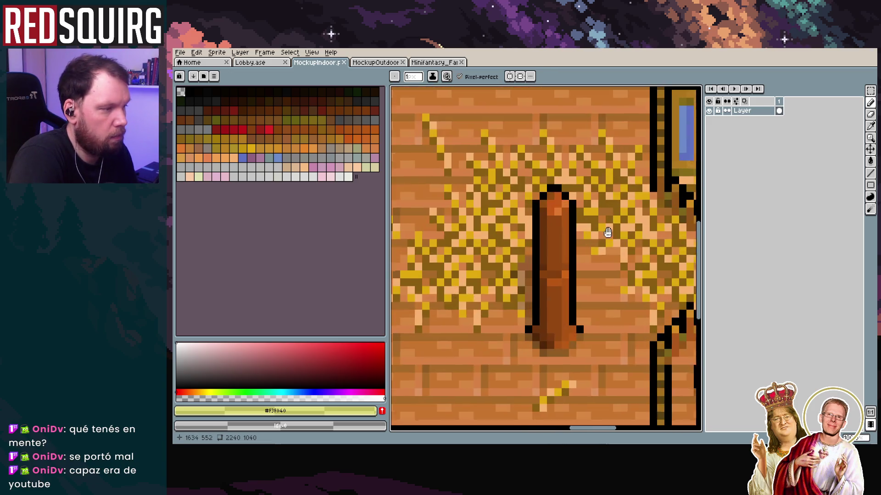
scroll(461, 207, "down", 1)
scroll(522, 295, "down", 1)
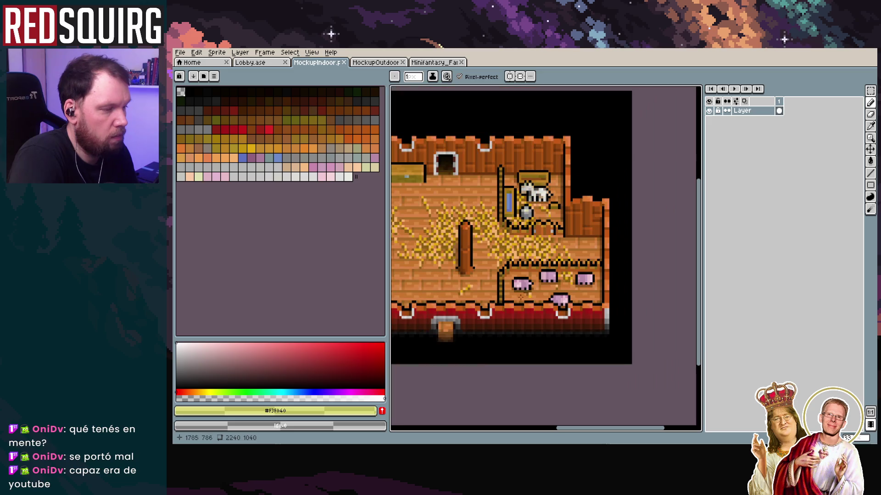
left_click_drag(502, 273, 545, 238)
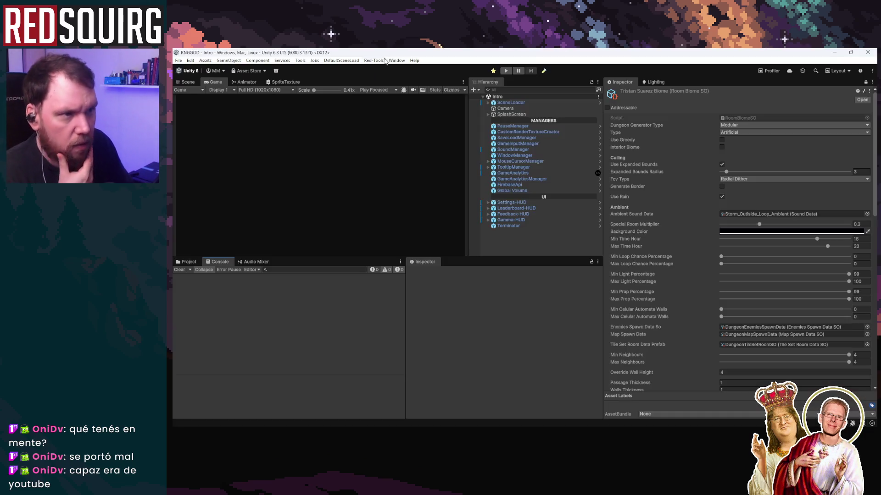
Start play mode in a maximised game view, continue the saved game as Groothella.
left_click(510, 71)
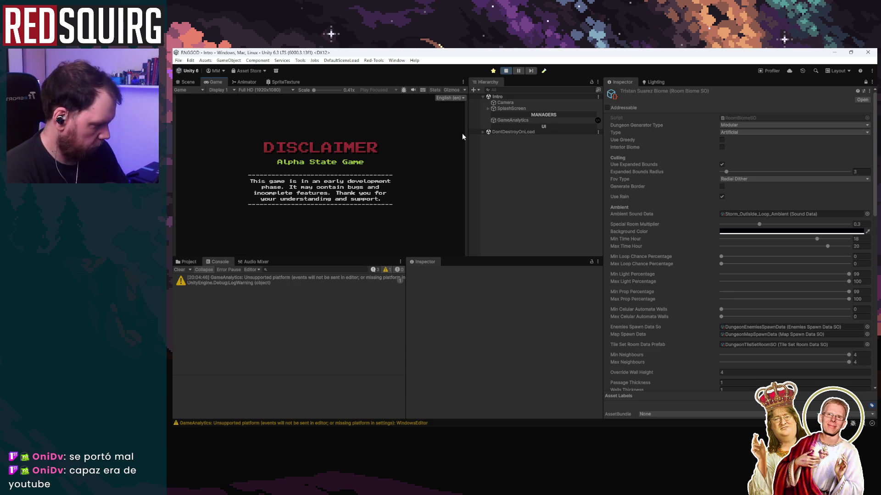
double_click(215, 82)
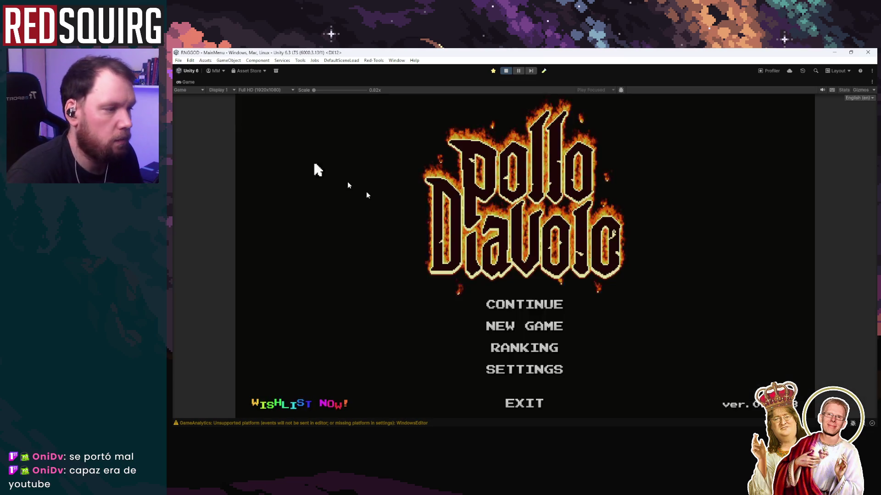
left_click(528, 303)
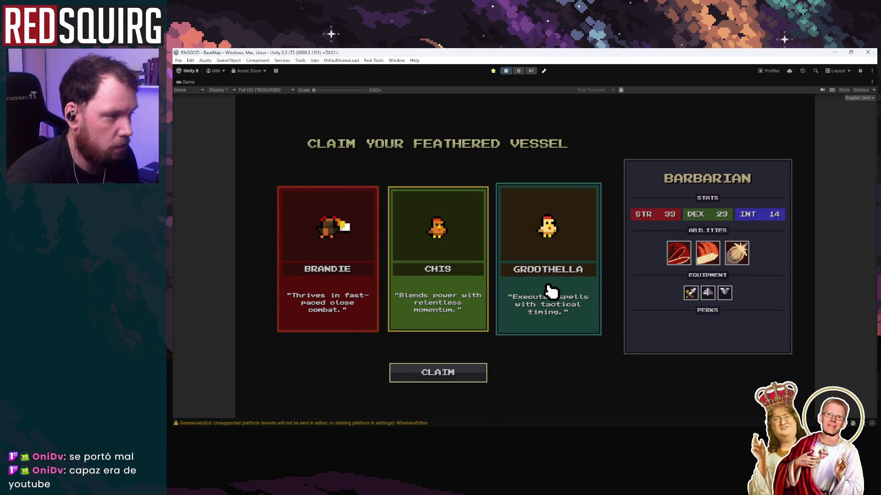
left_click(551, 292)
left_click(476, 365)
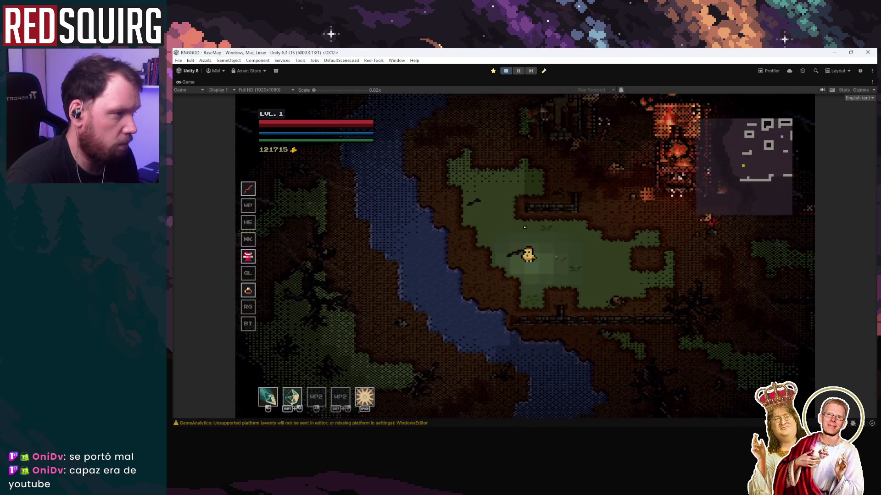
Walk the chicken up toward the burning building and back down-right.
key("w+a")
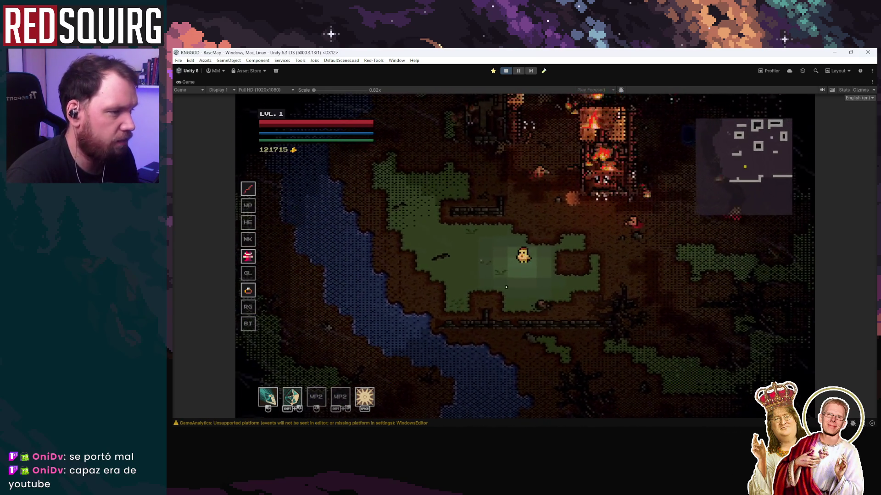
key("w")
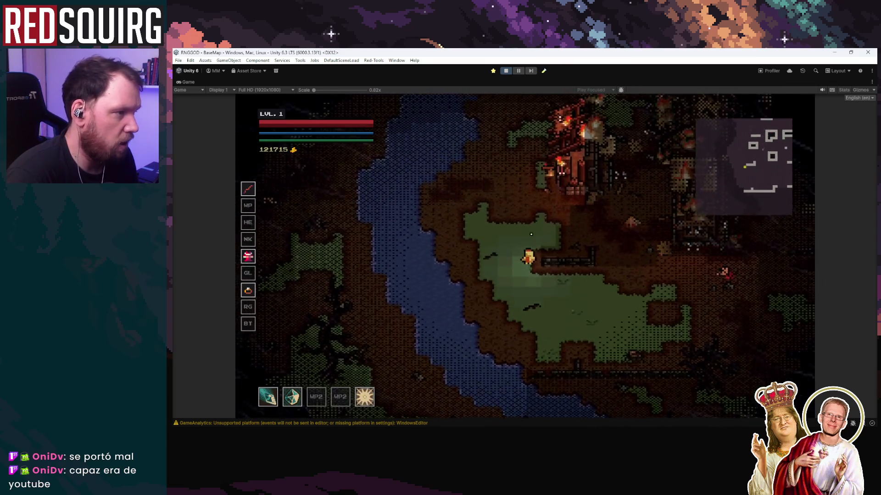
key("w")
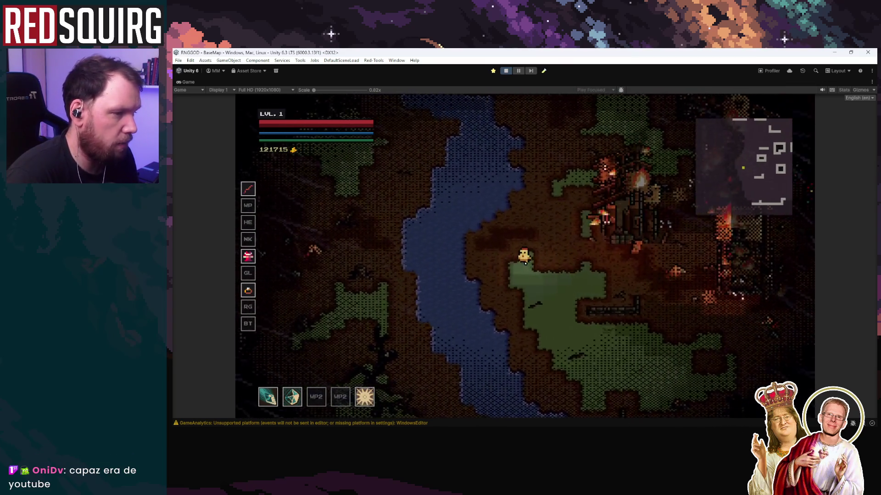
key("s+d")
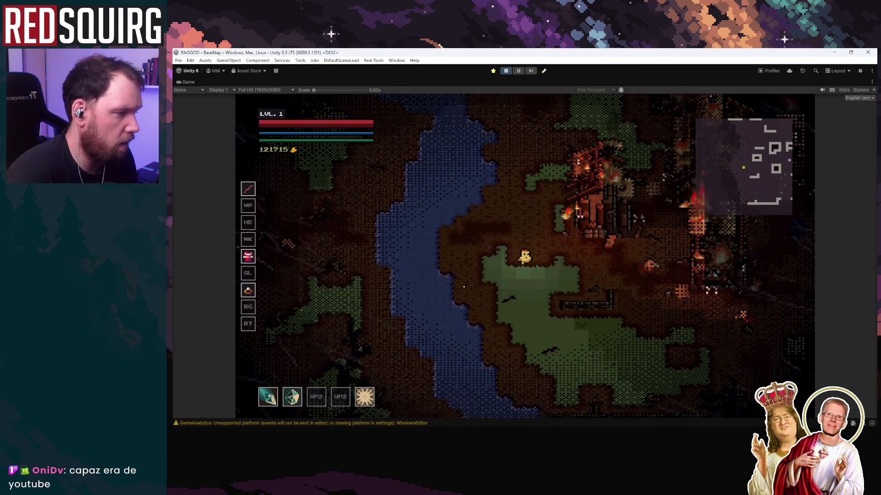
key("s")
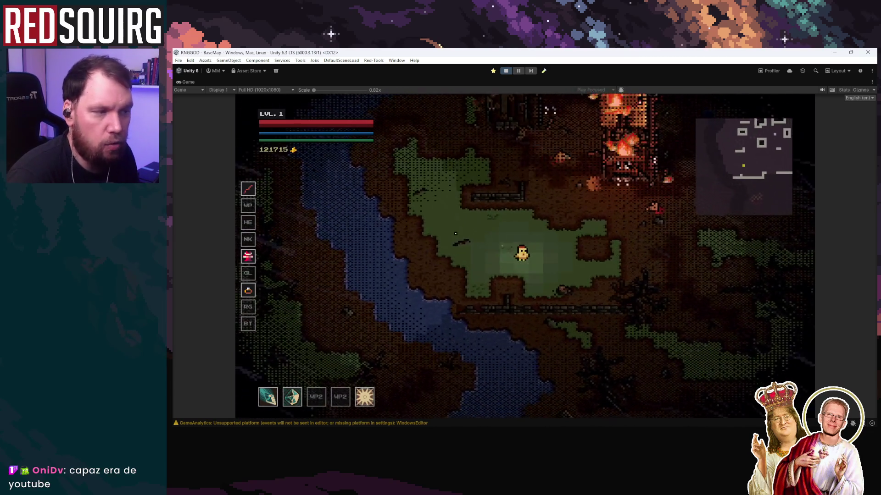
key("d")
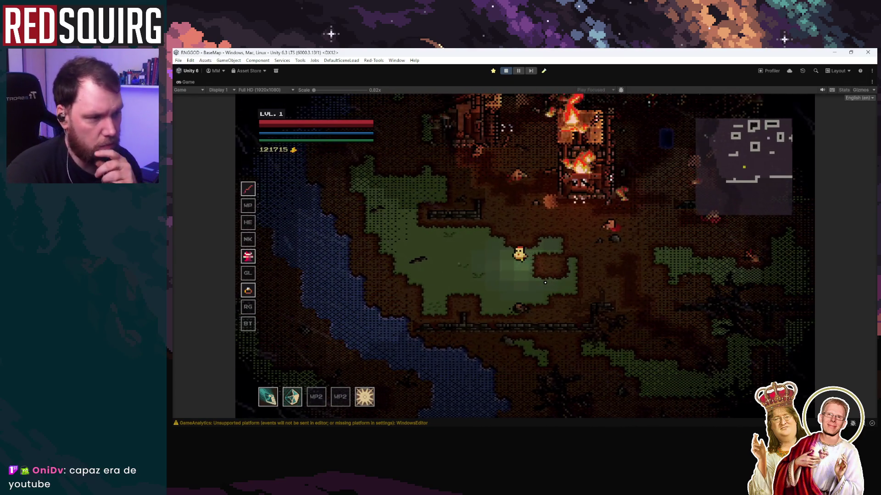
Walk the chicken toward the burning tower and back, then pause and return to Aseprite.
key("a")
key("d")
key("w")
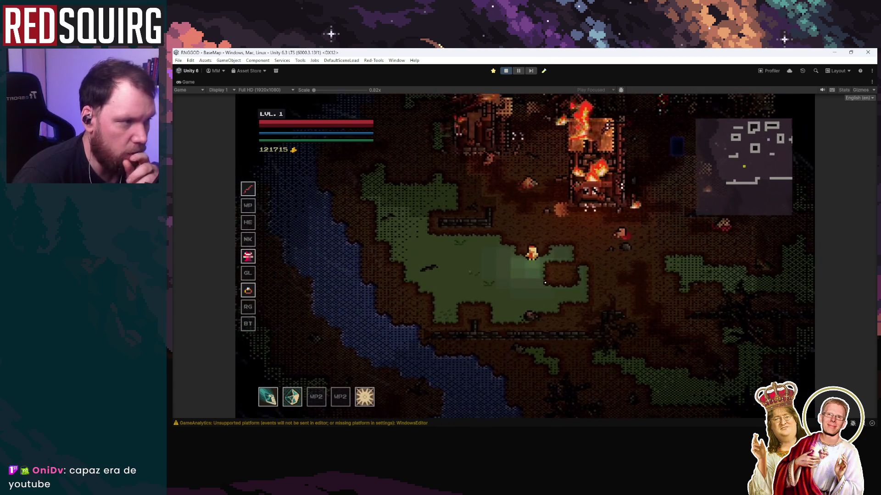
key("a")
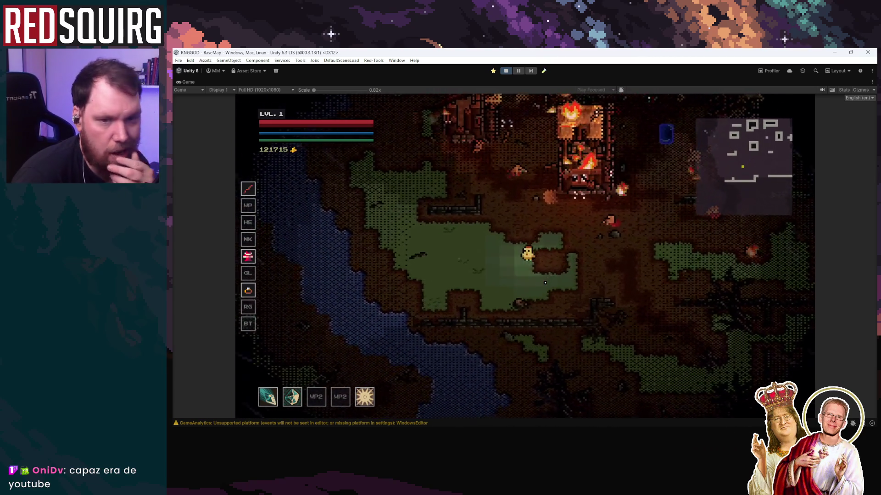
key("d")
key("d")
key("w")
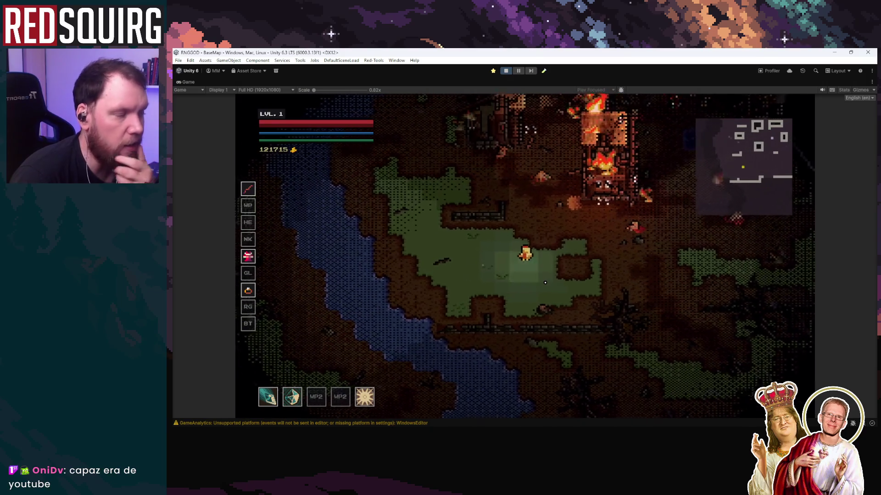
key("a")
key("s")
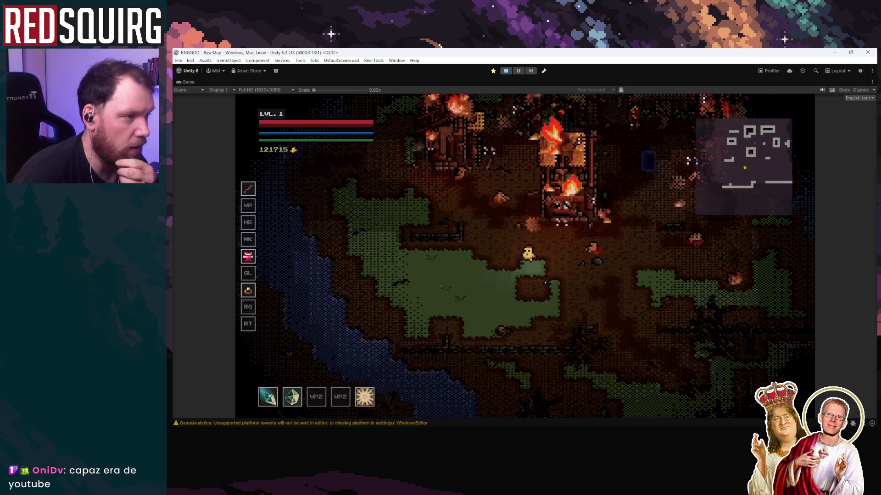
key("Escape")
key("Escape")
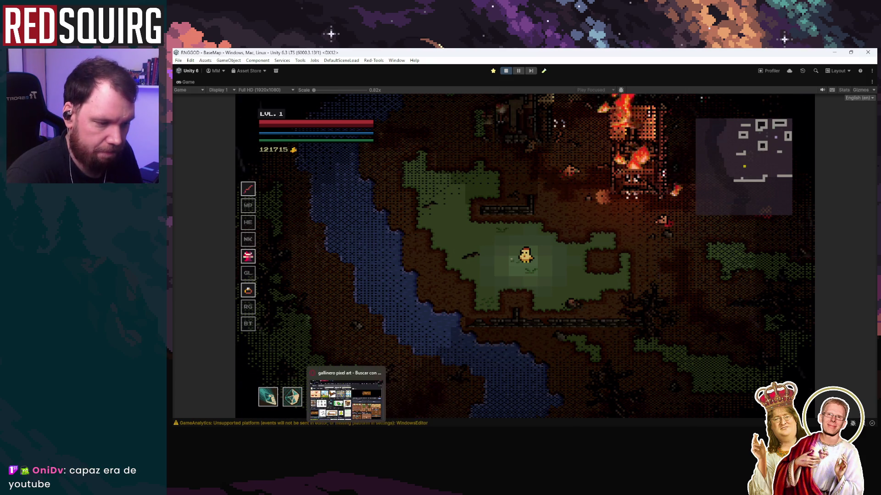
left_click(321, 428)
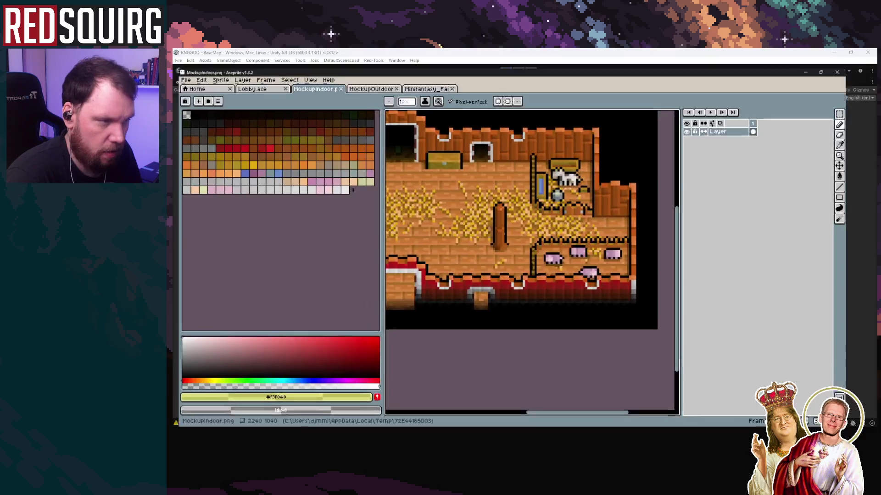
Zoom and scroll around the MockupIndoor barn interior canvas.
scroll(449, 123, "down", 1)
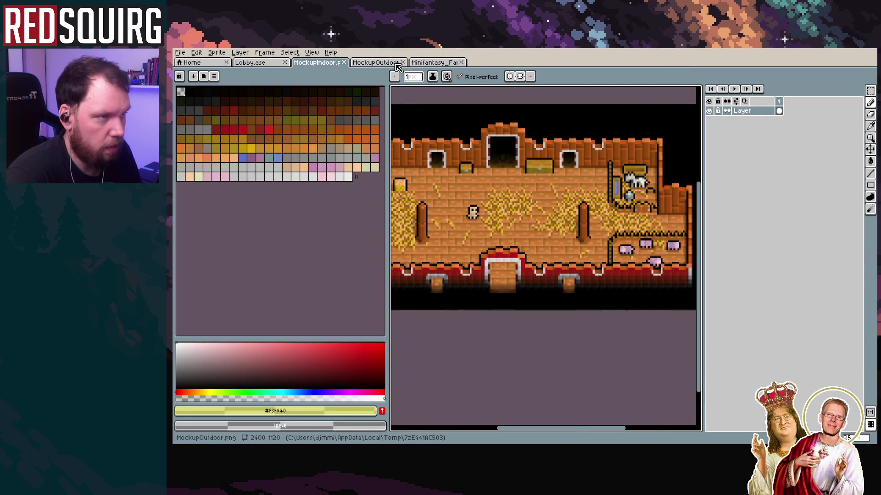
scroll(541, 216, "down", 1)
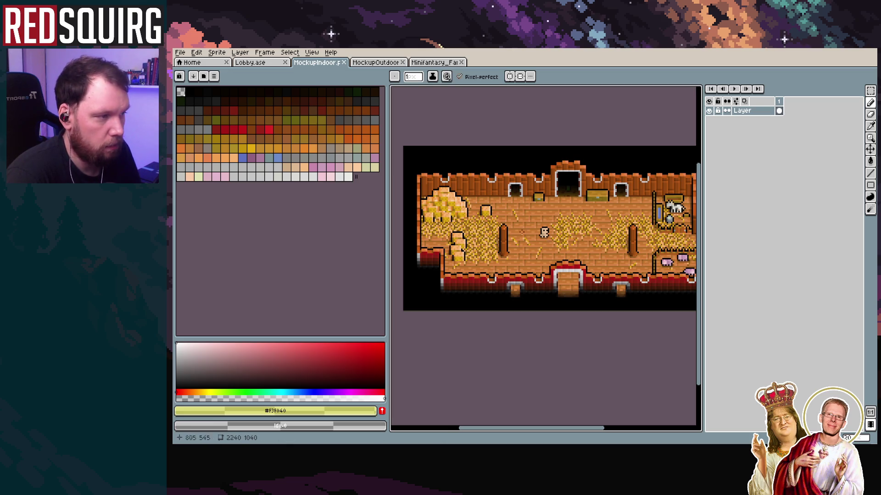
scroll(543, 230, "right", 2)
Open MockupOutdoor.png, pan and zoom around its red barns and fields, then return to Unity.
left_click(375, 63)
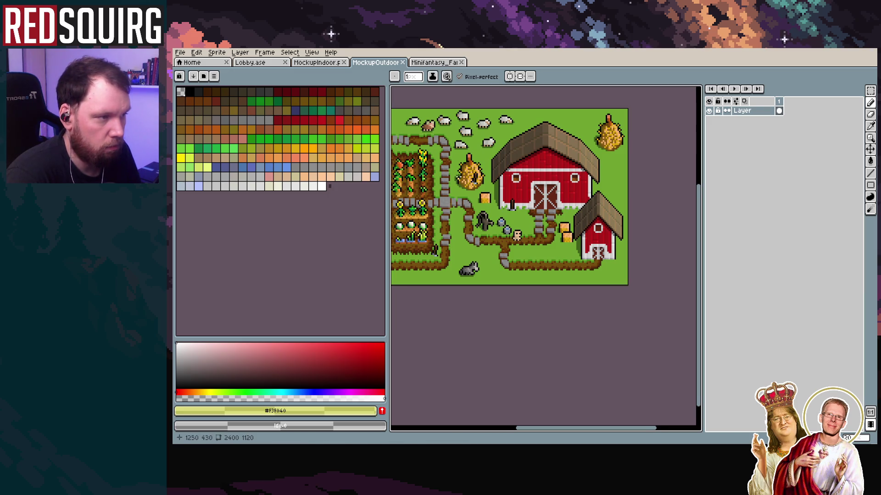
left_click_drag(459, 205, 580, 208)
scroll(481, 216, "down", 1)
scroll(484, 230, "up", 2)
scroll(483, 229, "up", 3)
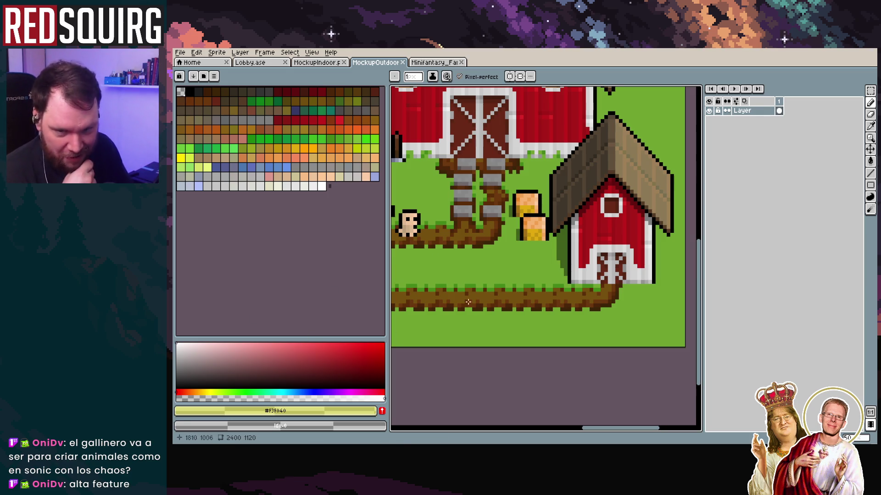
scroll(494, 289, "down", 2)
mouse_move(494, 289)
left_mouse_down()
mouse_move(597, 275)
mouse_move(475, 280)
mouse_move(580, 256)
mouse_move(476, 268)
left_mouse_up()
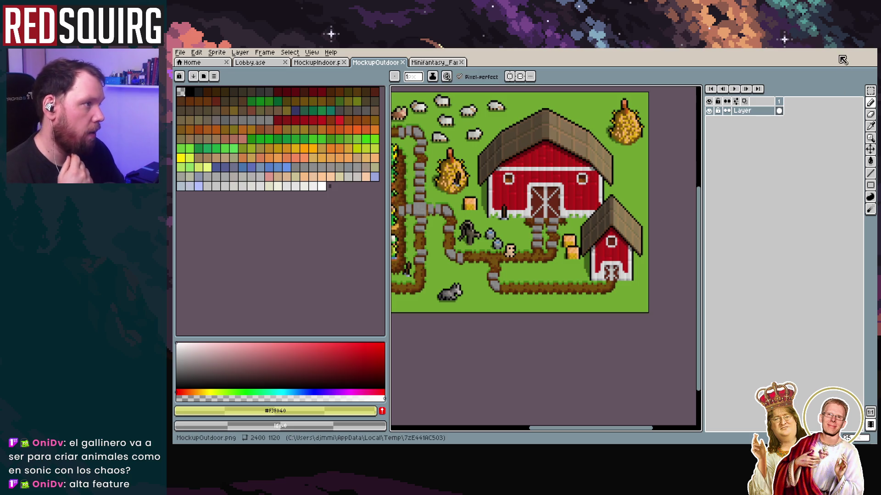
key("alt+Tab")
Walk the chicken east into the village, down to the blue portal, then up to the shop.
key("d")
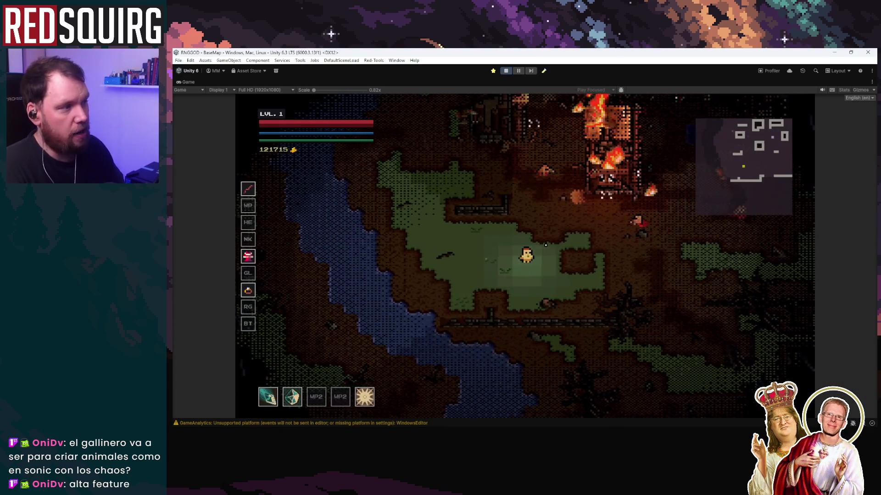
key("d")
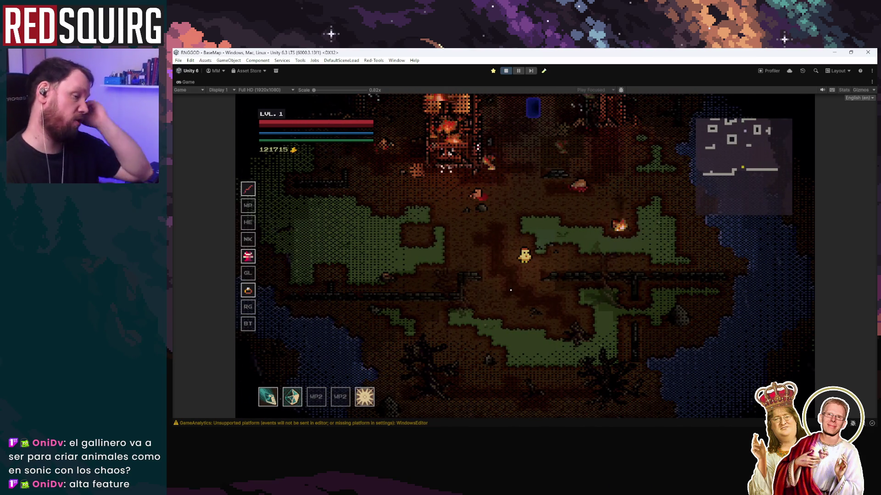
key("a")
key("d")
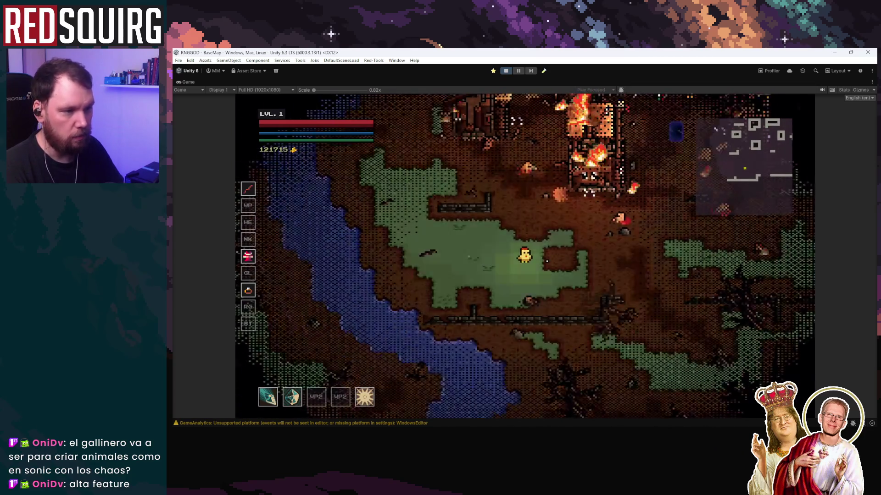
key("d")
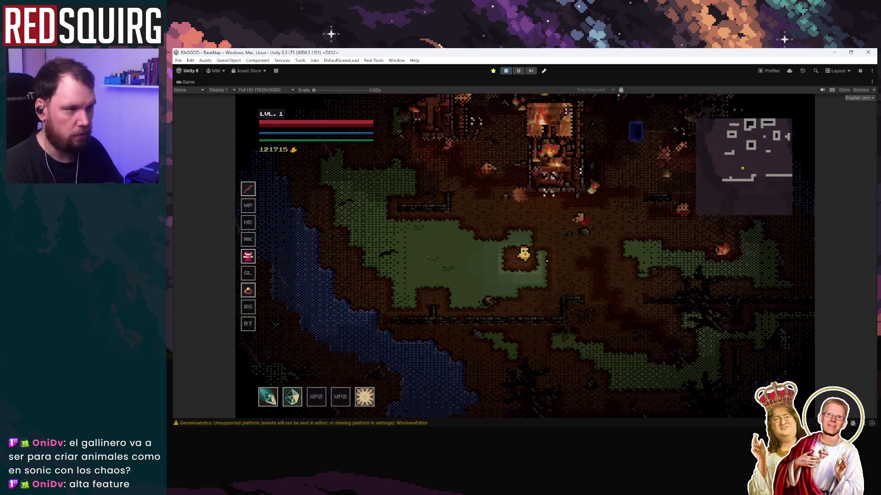
key("w")
key("w")
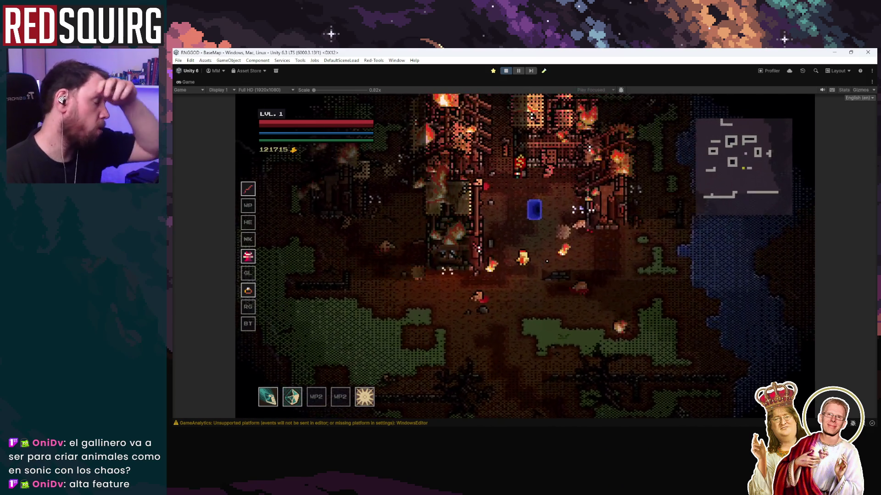
key("s")
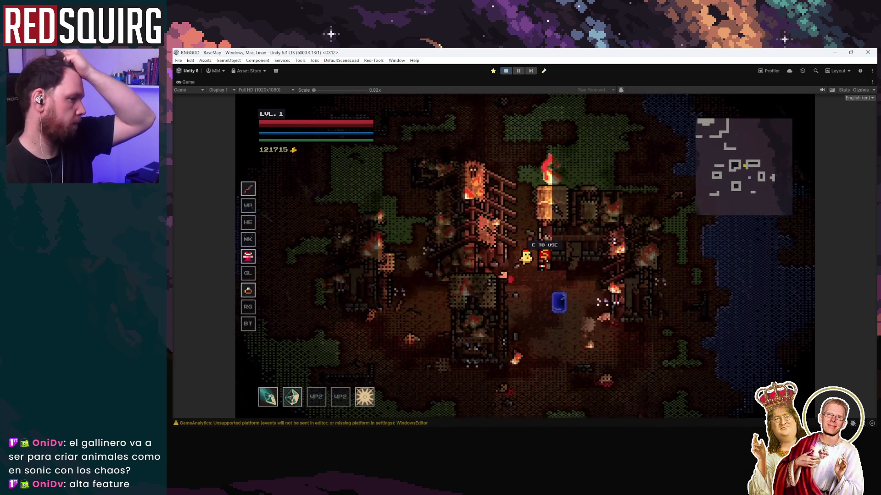
key("w")
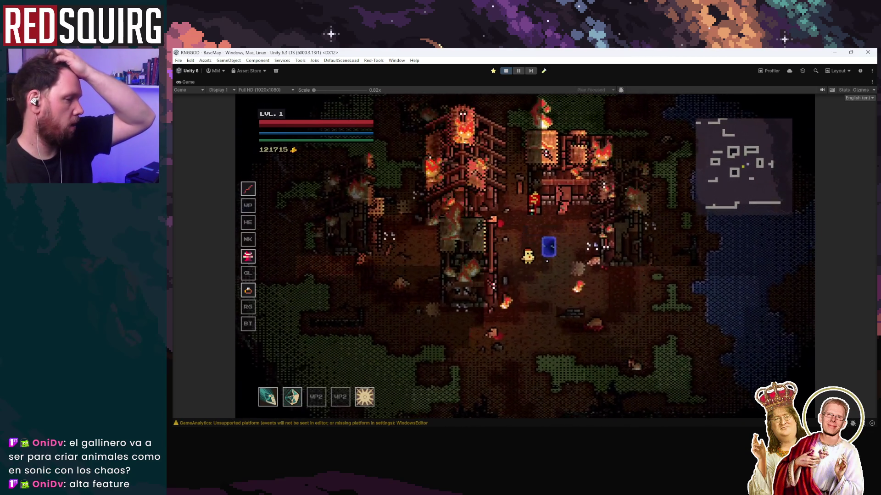
key("e")
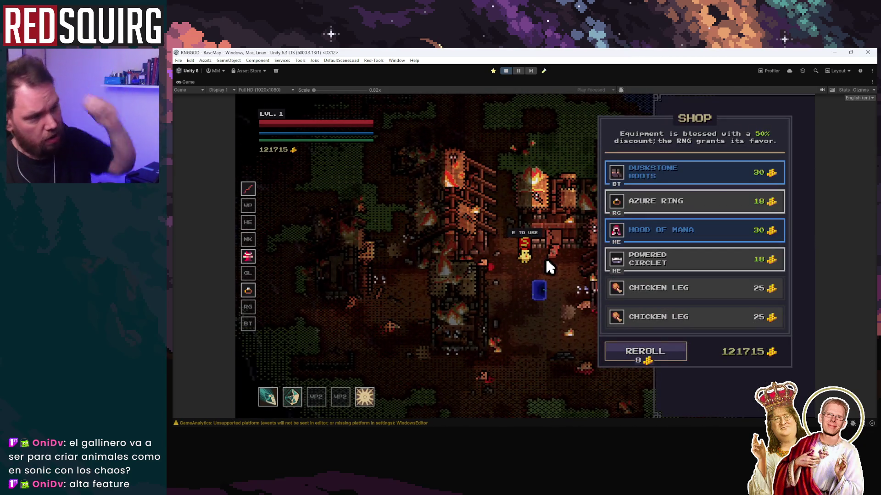
mouse_move(705, 302)
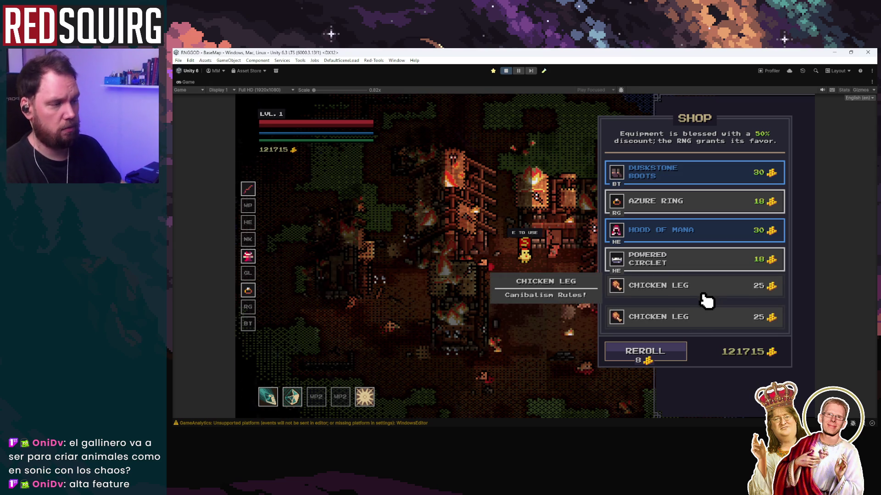
key("a")
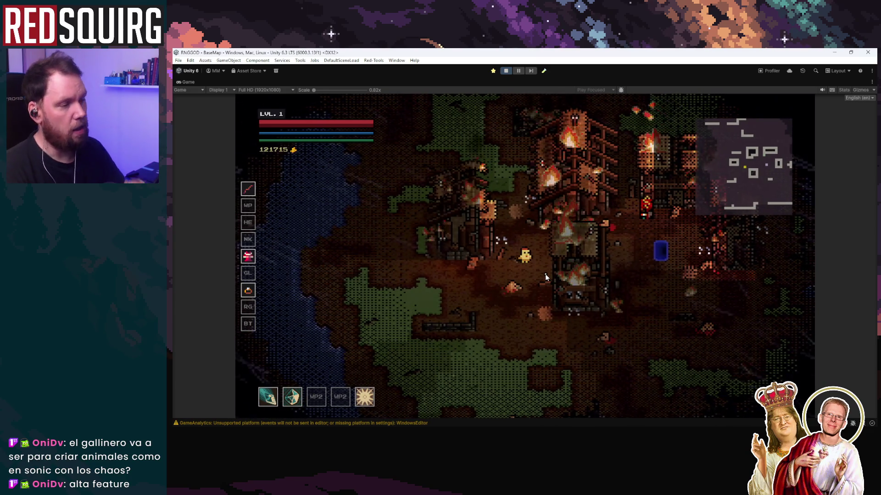
Walk the chicken to the $ item, right past the blue door, then up out of the village.
key("d")
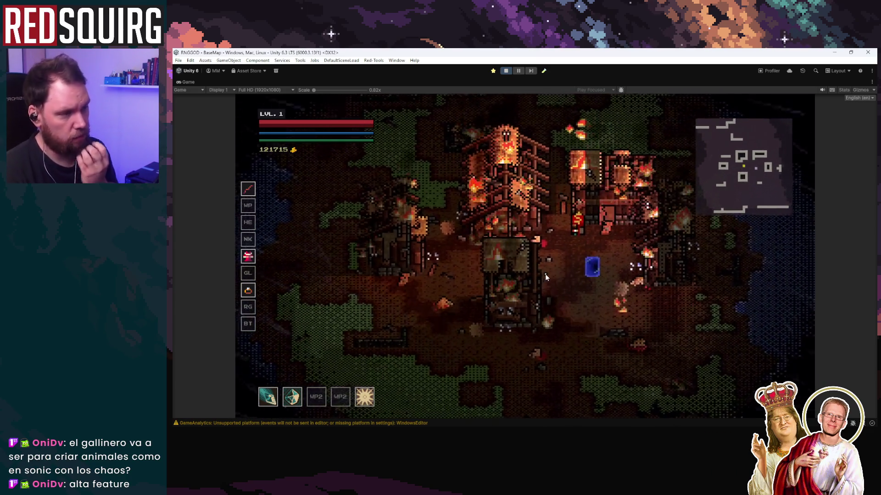
key("d")
key("w")
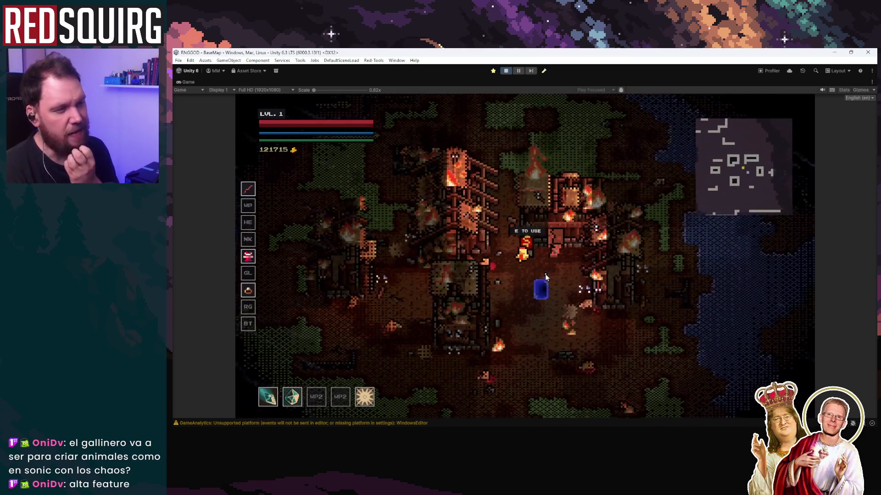
key("a")
key("s")
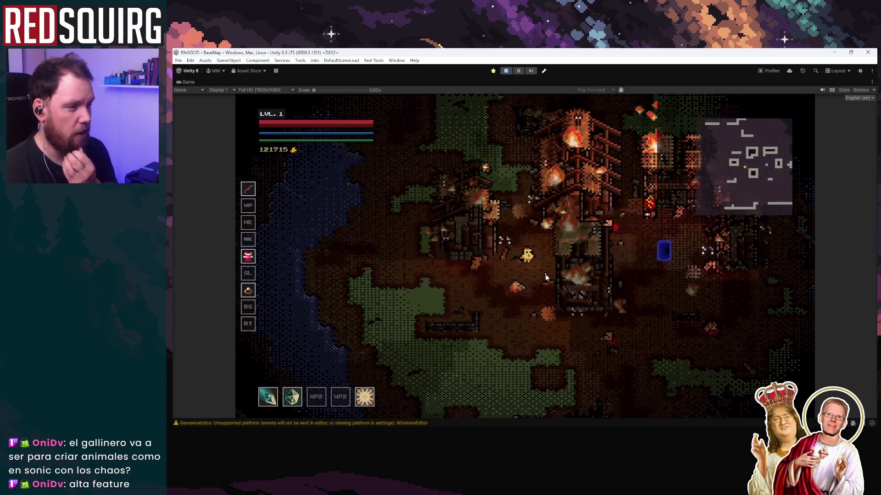
key("d")
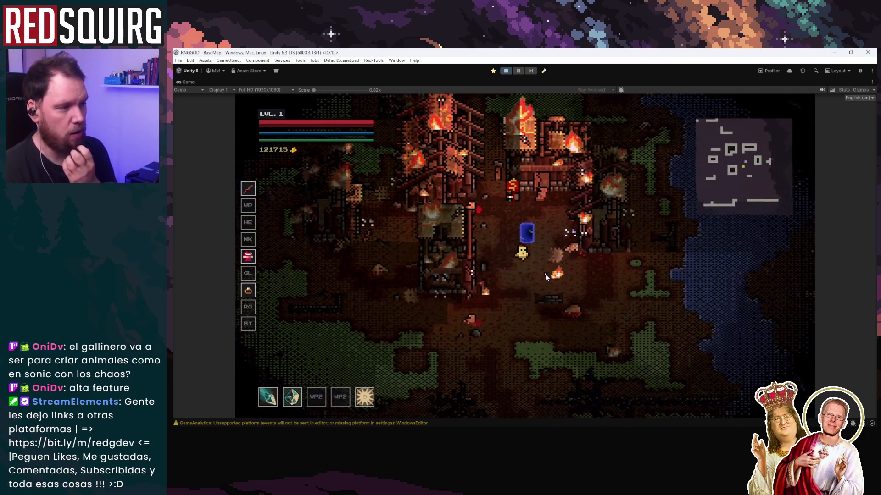
key("d")
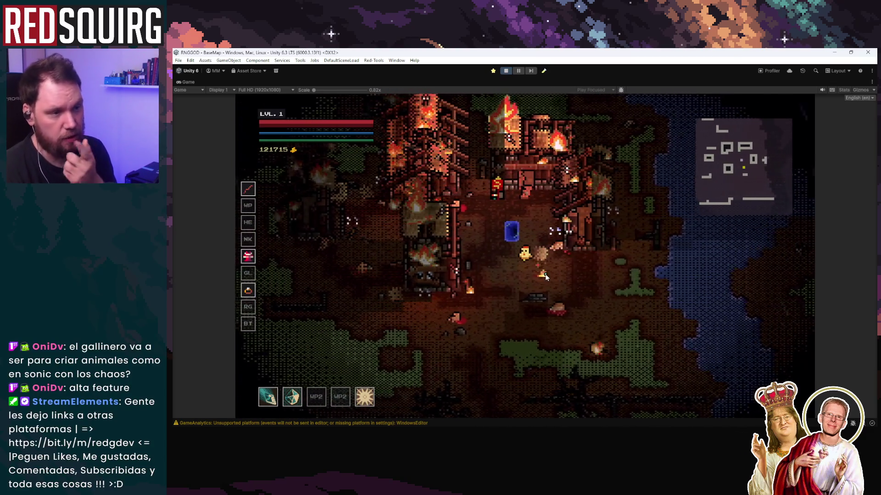
key("a")
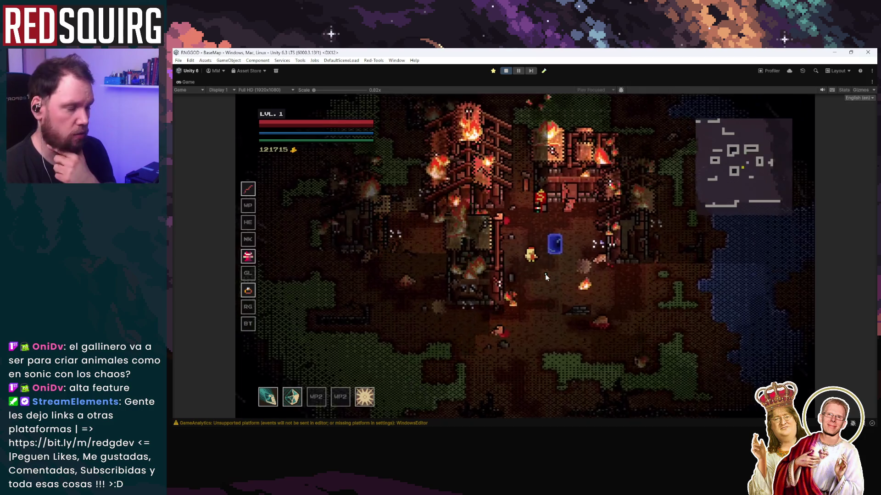
key("w")
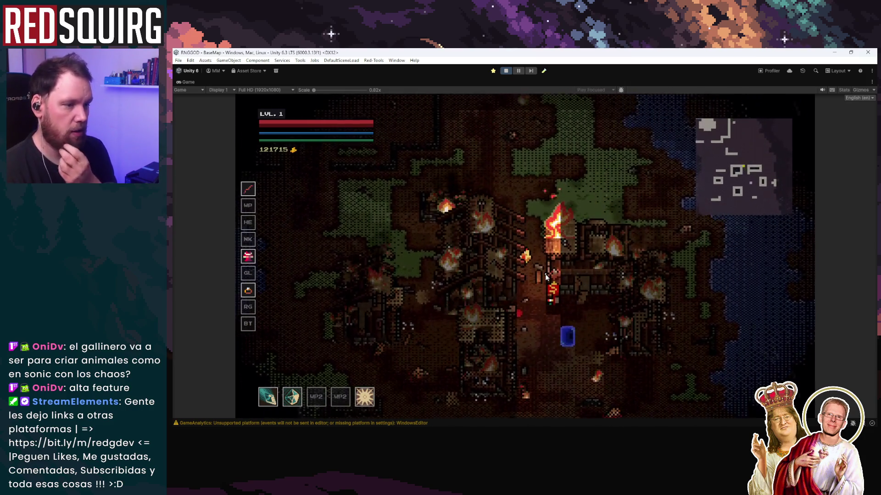
key("w")
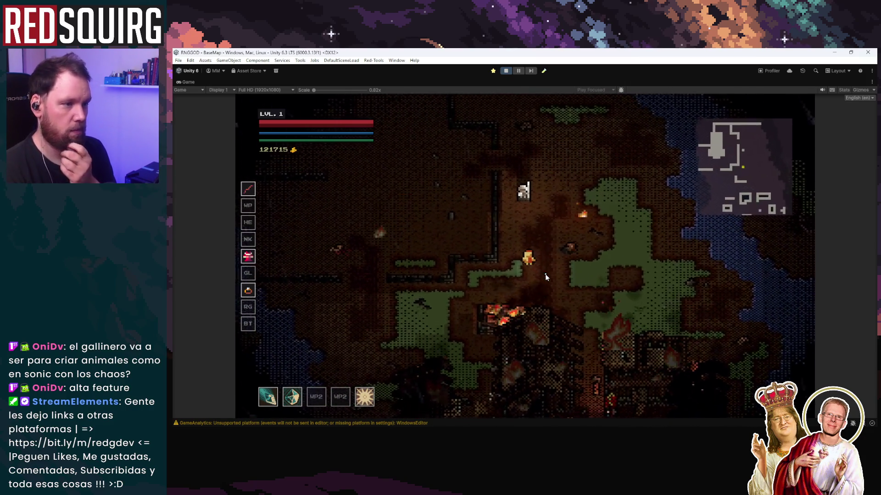
key("d")
key("w")
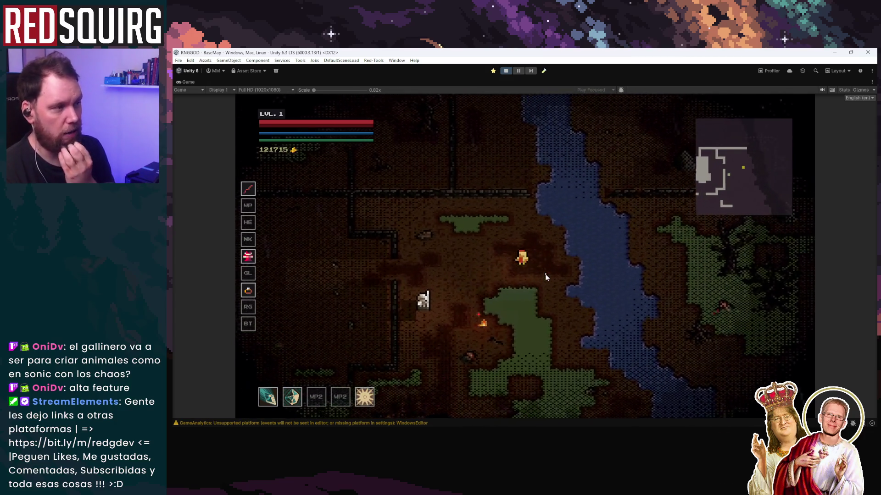
Walk the chicken left across the level and back south toward the burning buildings.
key("a")
key("a")
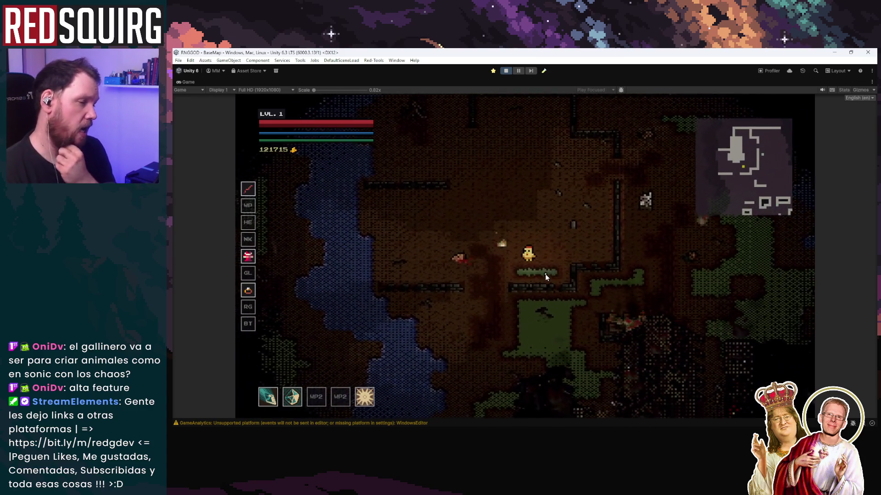
key("s")
key("a")
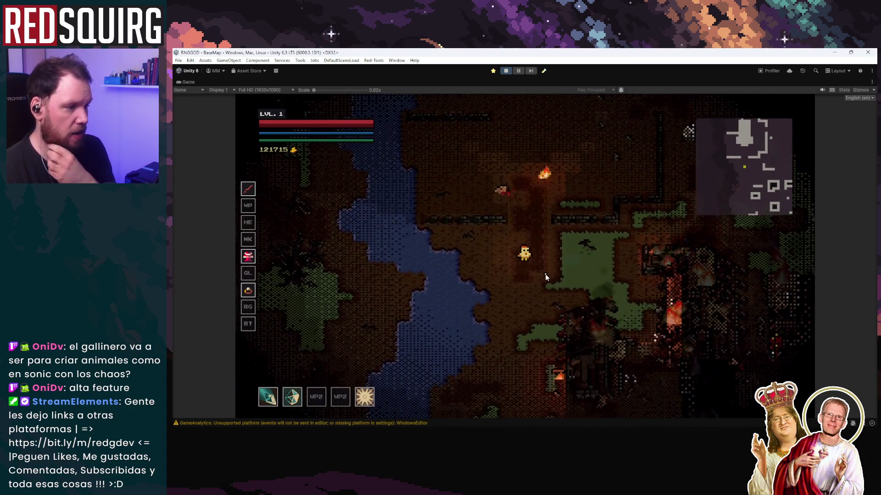
key("s")
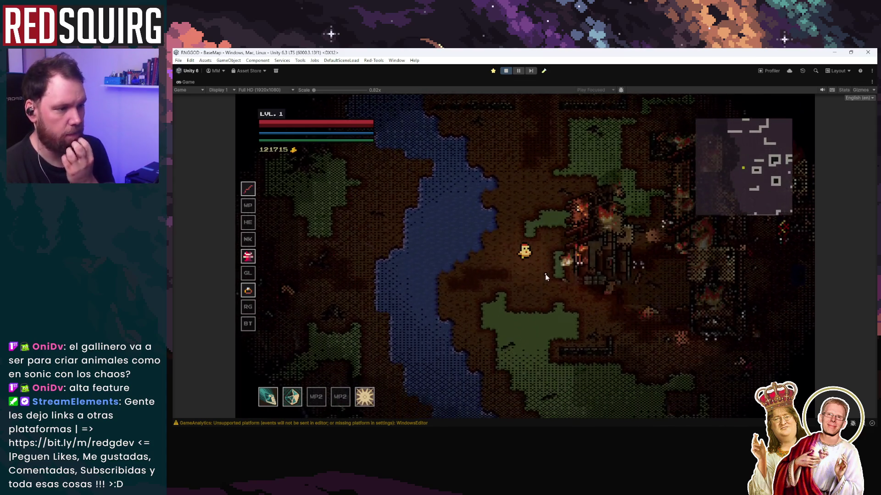
key("d")
key("s")
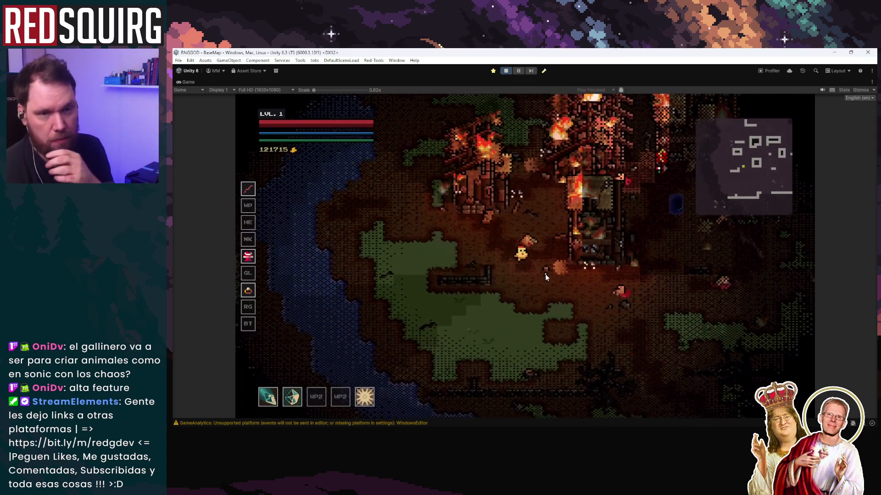
key("d")
key("s")
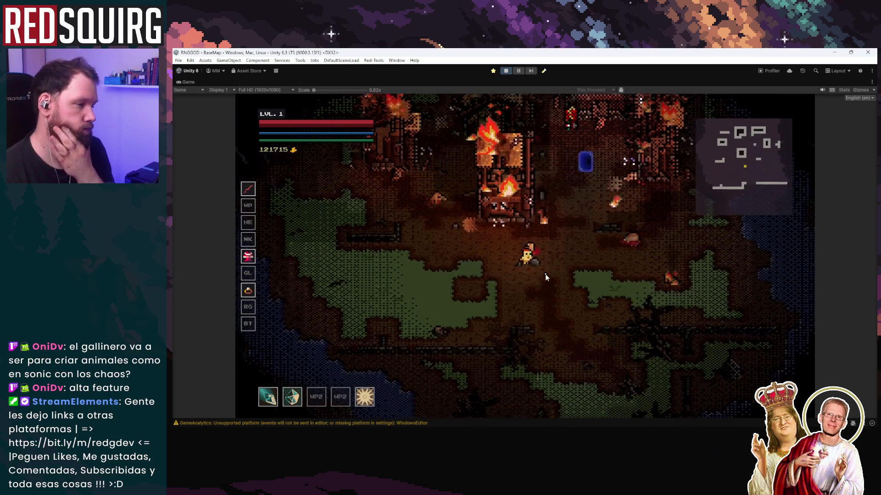
key("s")
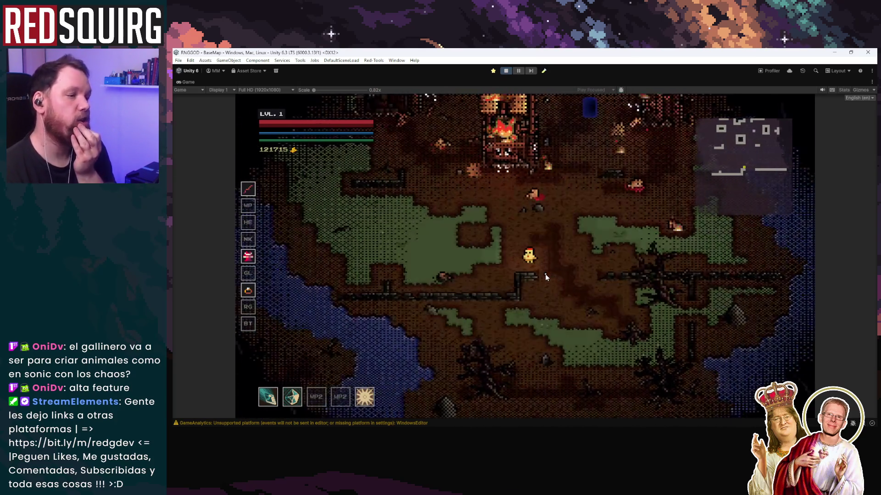
Walk past the burning building to the blue portal, then north alongside the river.
key("a")
key("w")
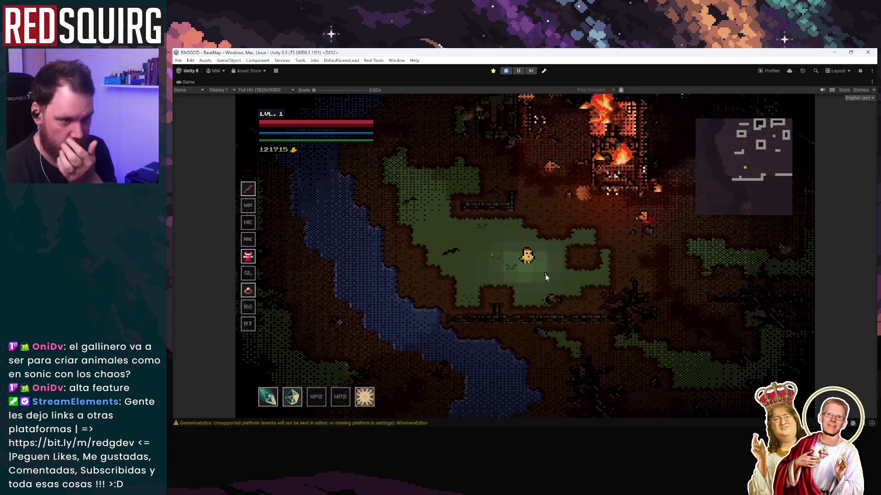
key("d")
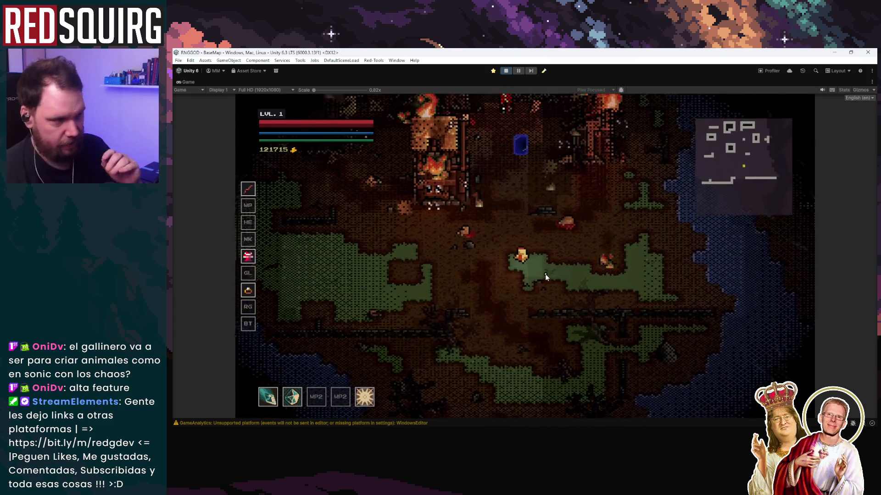
key("w")
key("a")
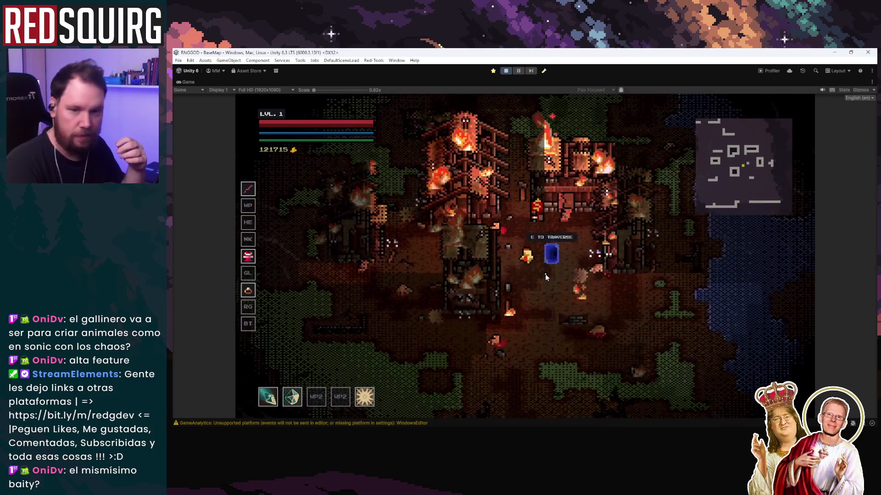
key("w")
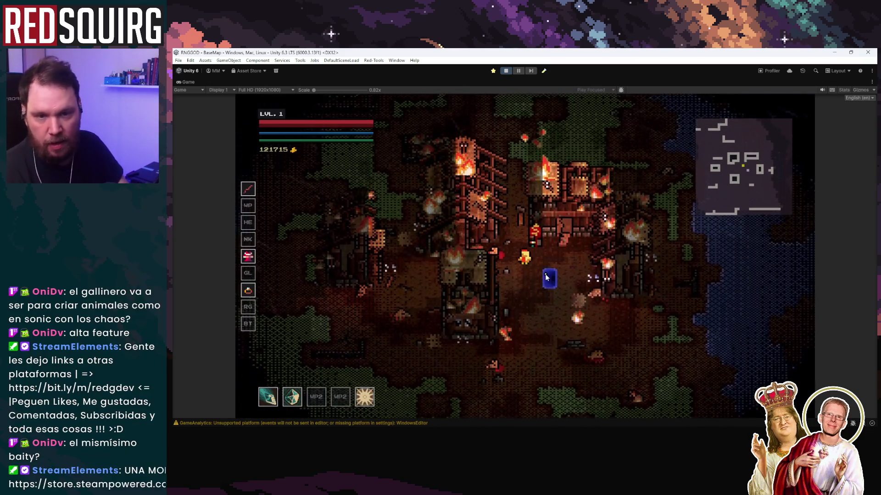
key("w")
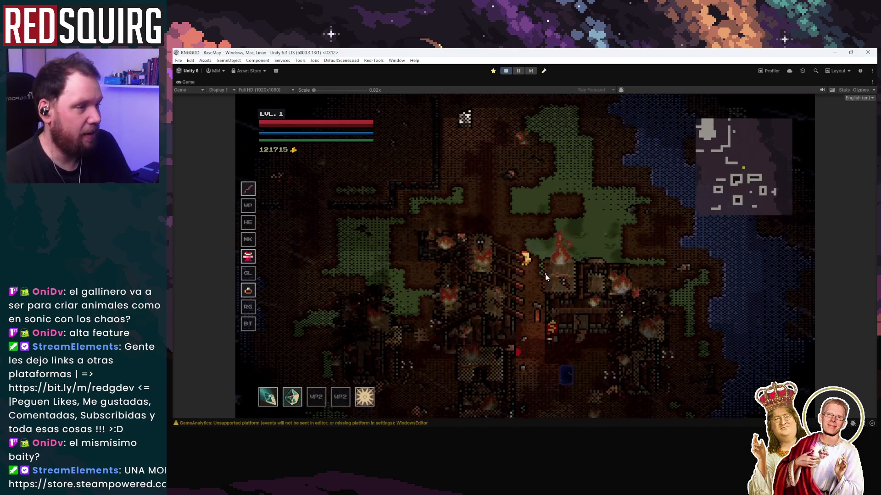
key("w")
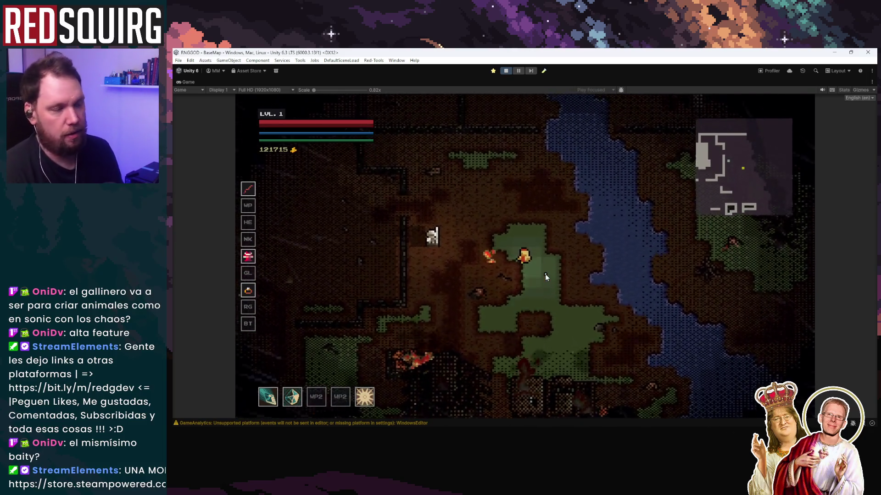
key("w")
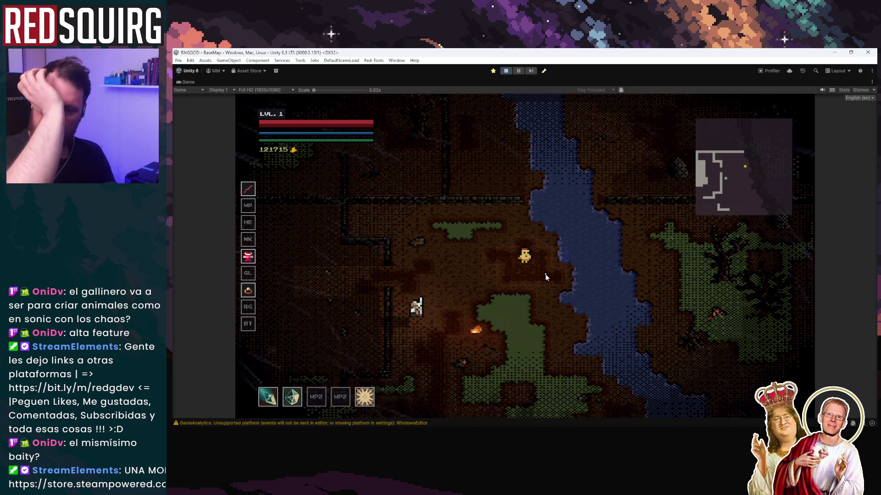
Walk the chicken south through the burning village, then back north past the blue portal.
key("s")
key("a")
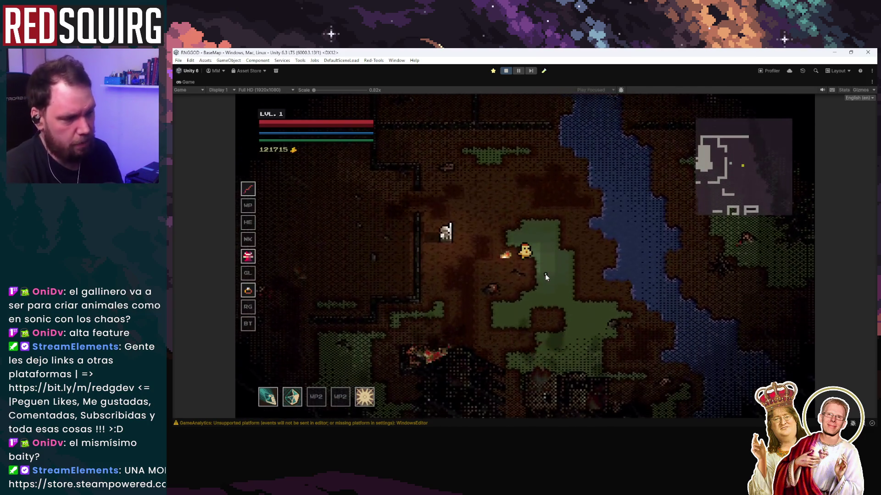
key("s")
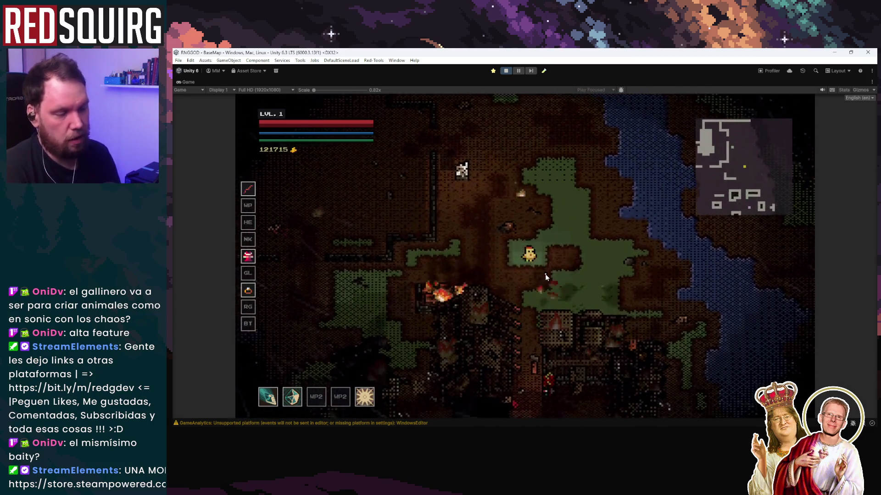
key("s")
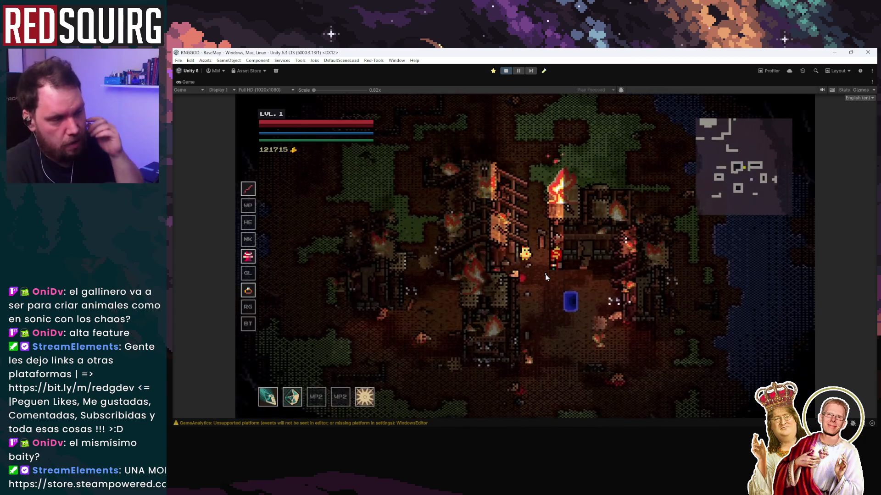
key("s")
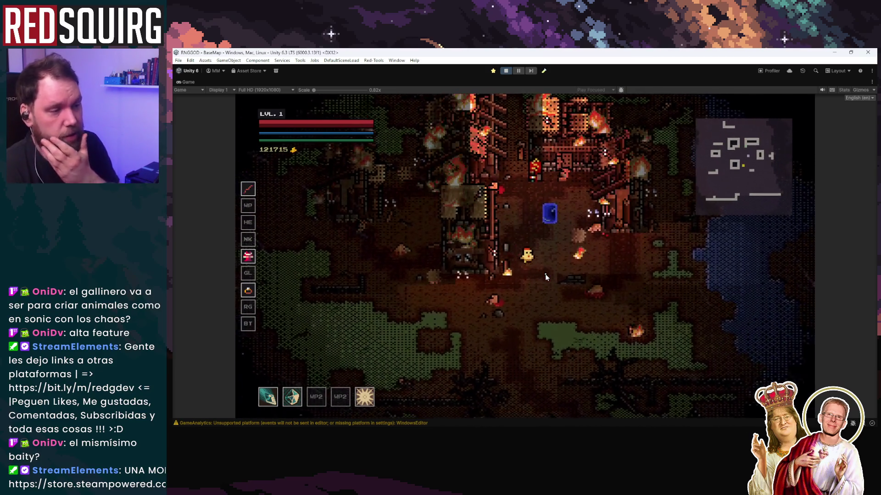
key("a")
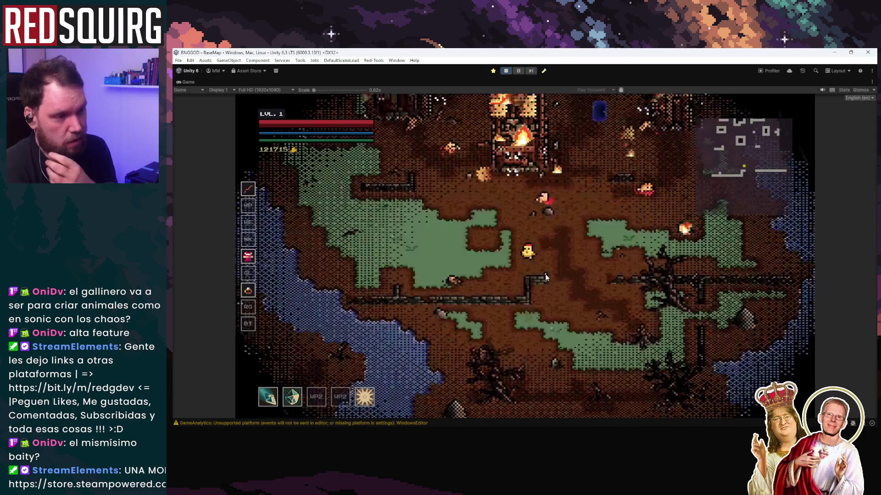
key("d")
key("w")
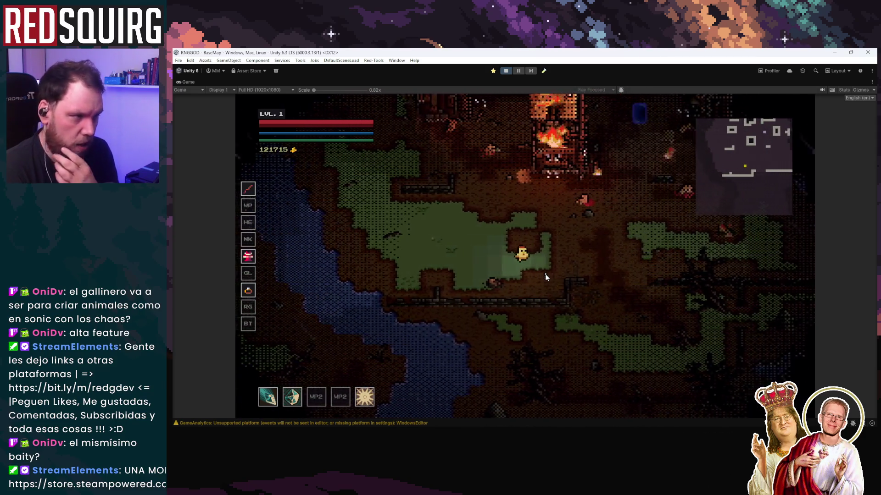
key("w")
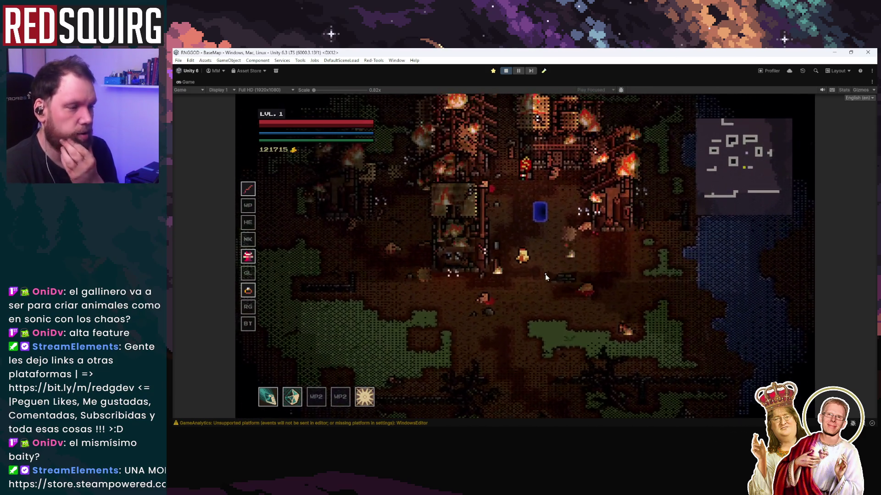
key("w")
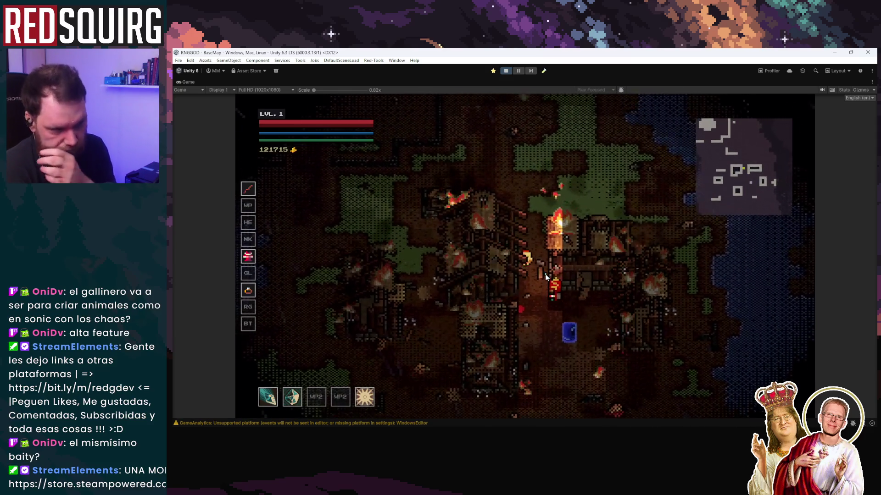
Wander west to the river, return to the portal, then head south through the village.
key("a")
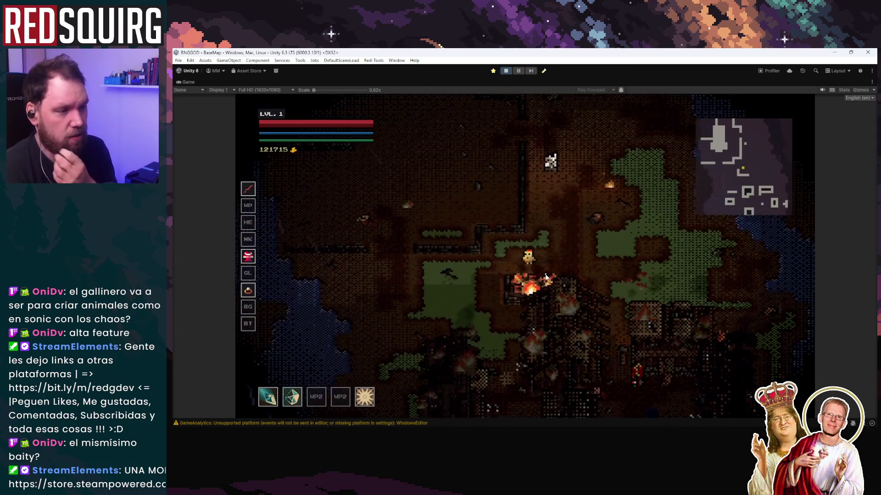
key("a")
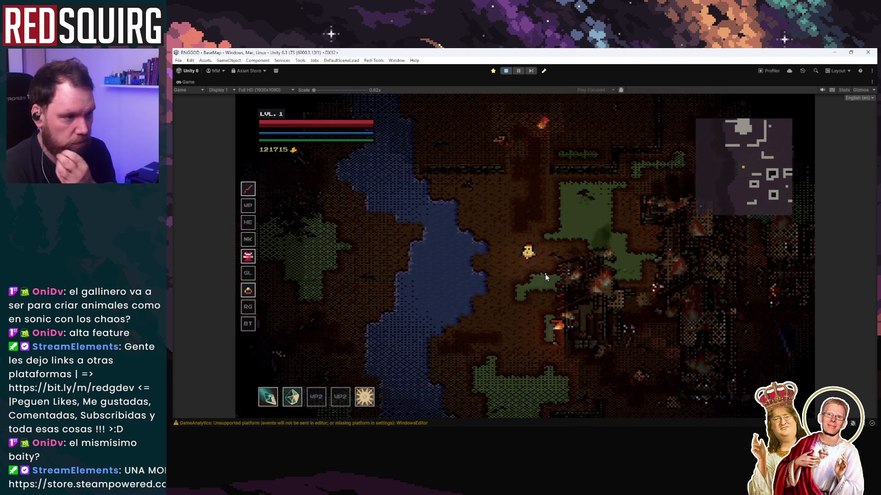
key("d")
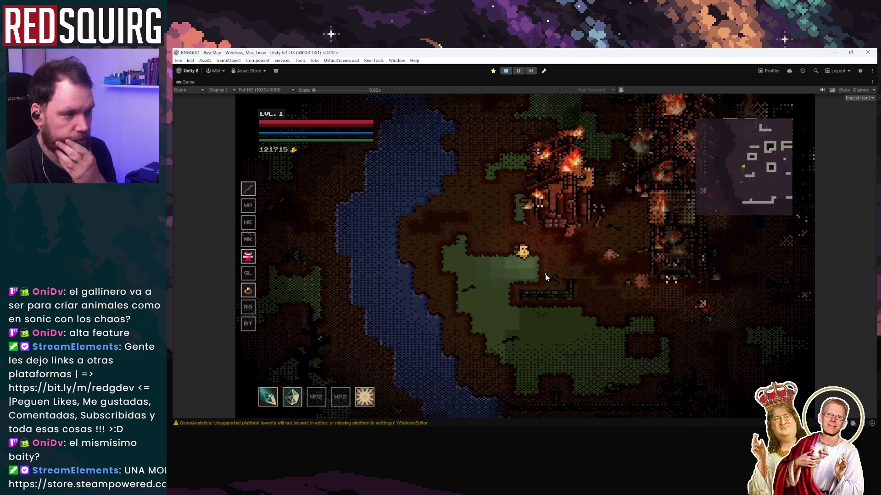
key("d")
key("s")
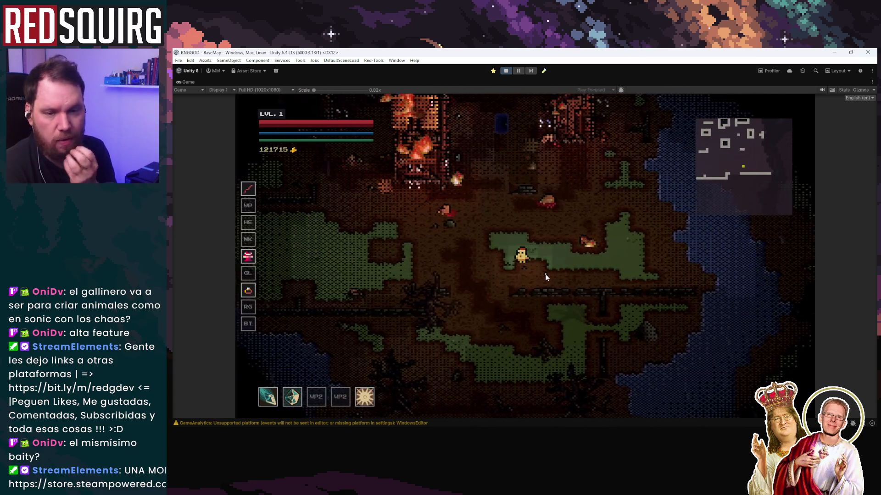
key("w")
key("w")
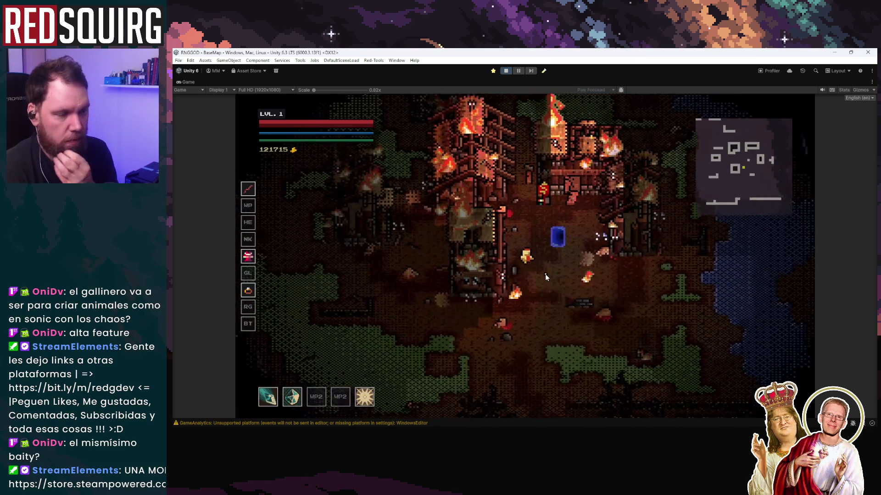
key("w")
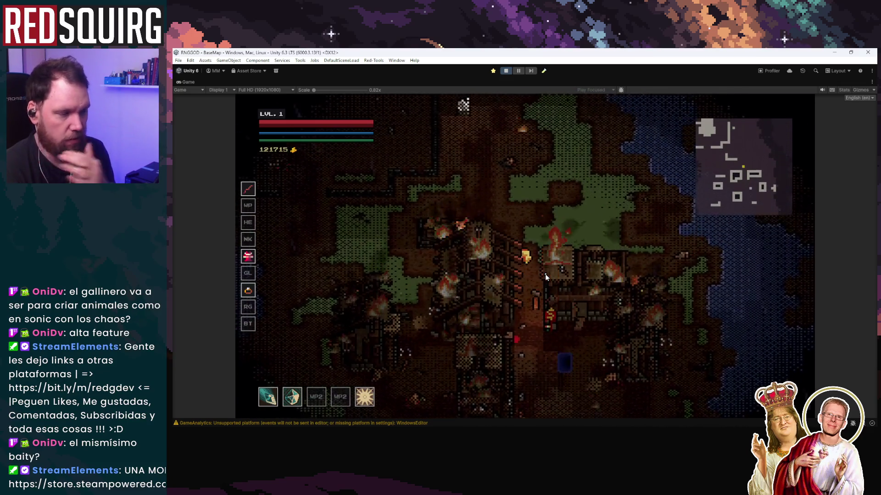
key("a")
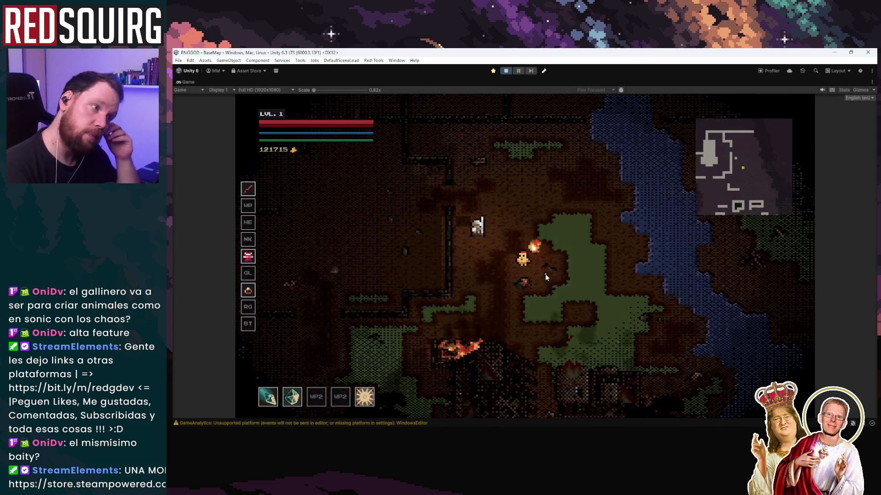
key("s")
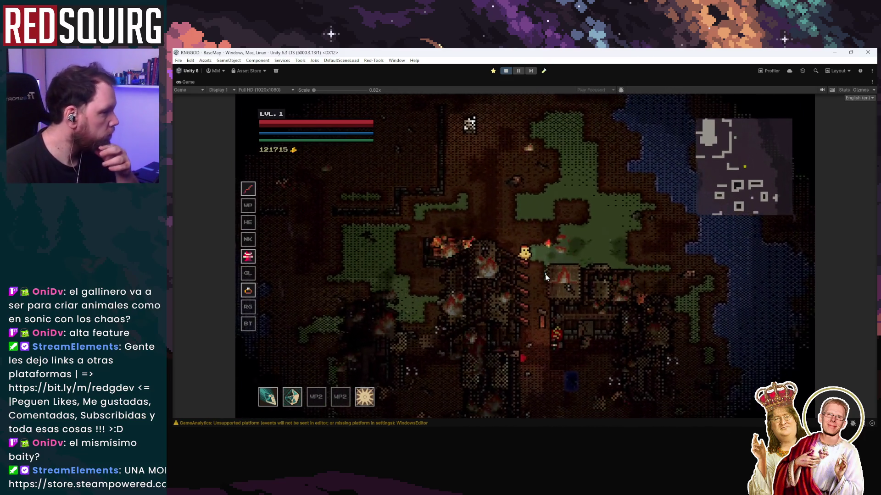
key("s")
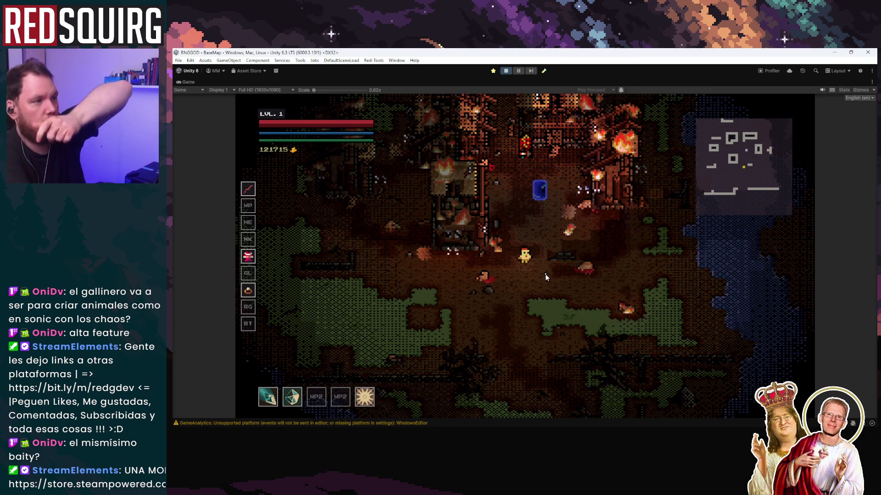
key("s")
key("s")
key("a")
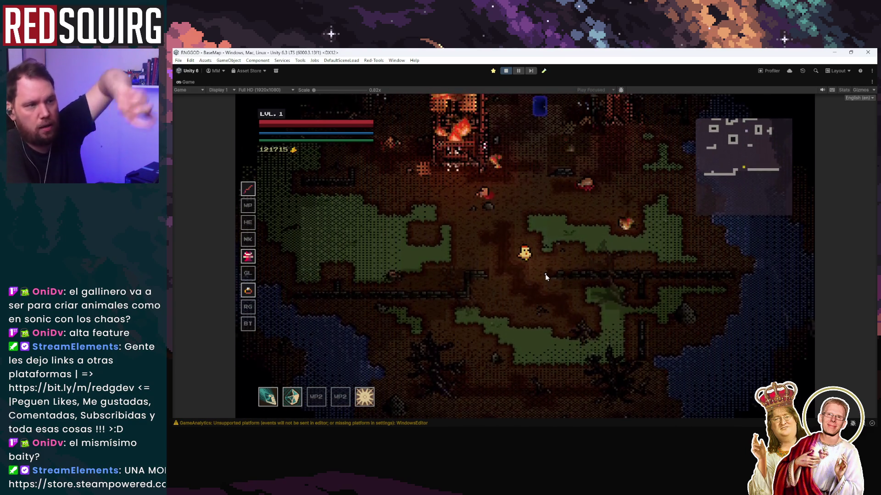
Walk the hero north past the burning building and blue portal into the grassy clearing.
key("w")
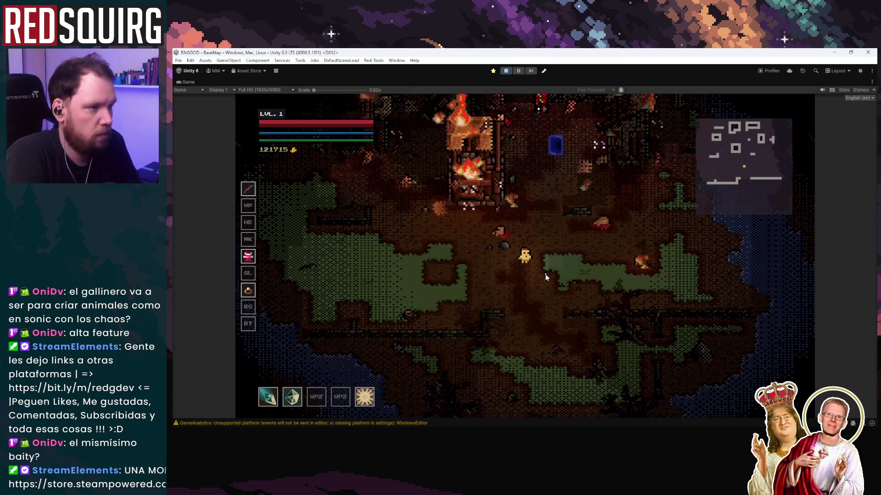
key("s")
key("d")
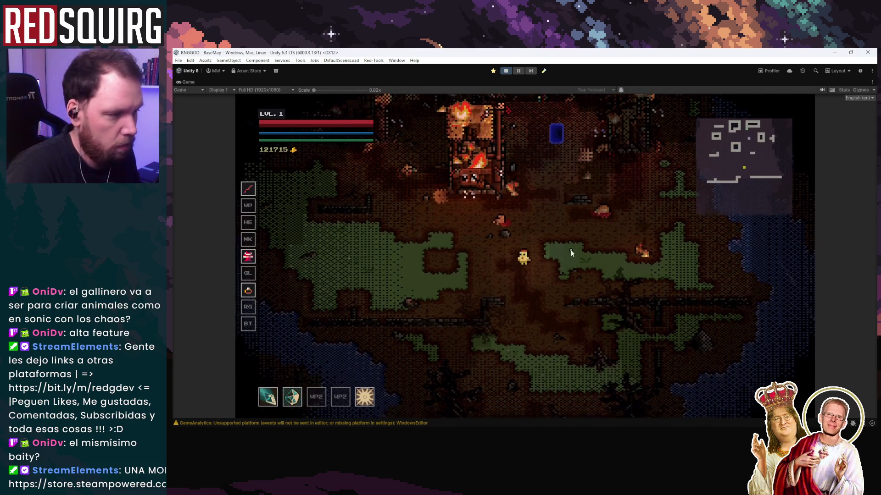
key("a")
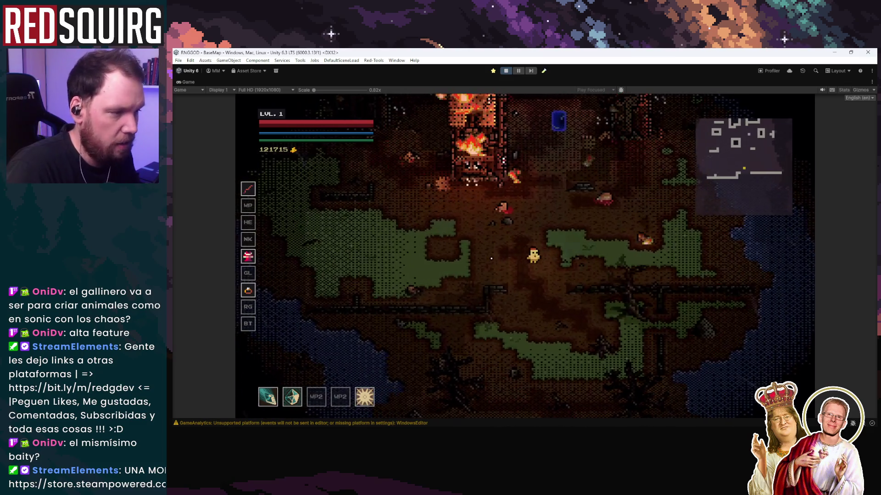
key("w")
key("d")
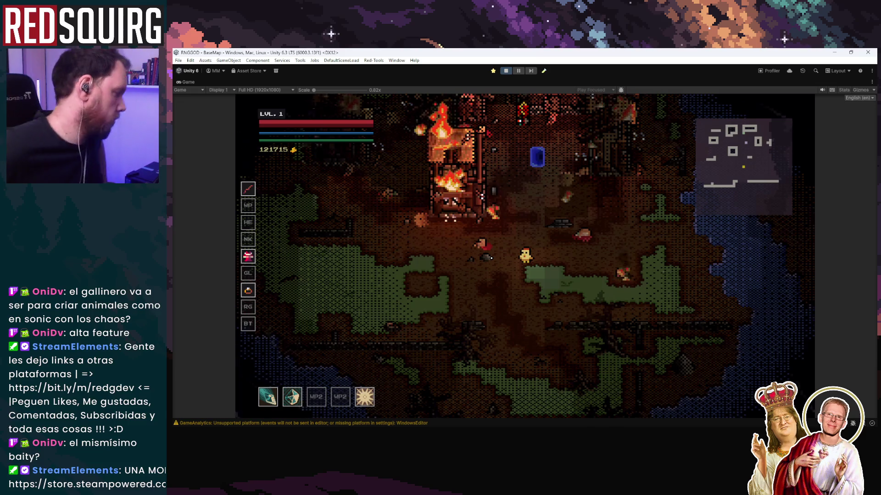
key("w")
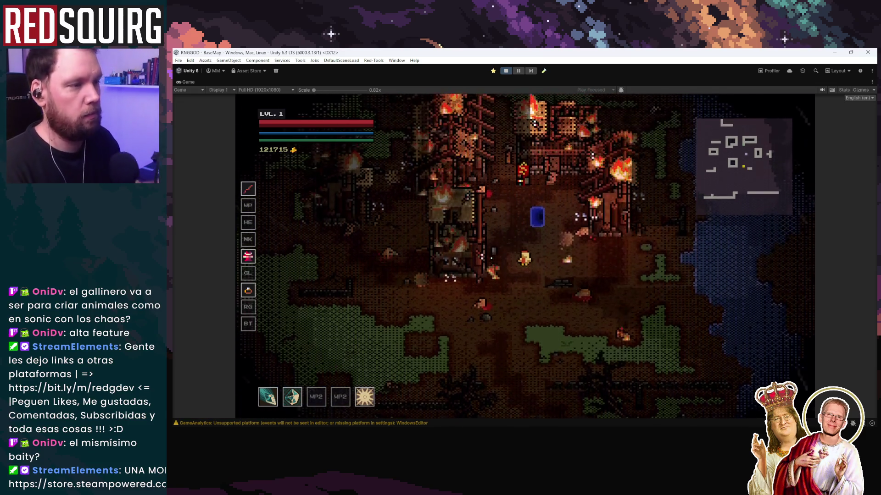
key("w")
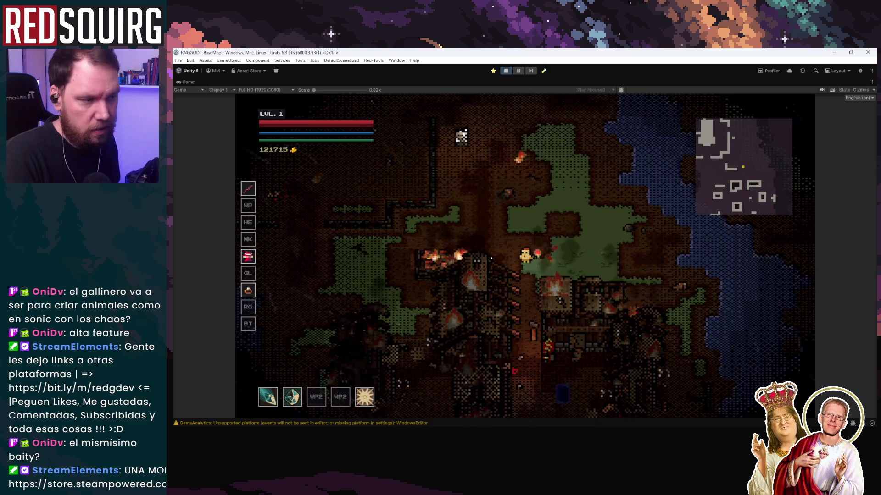
key("w")
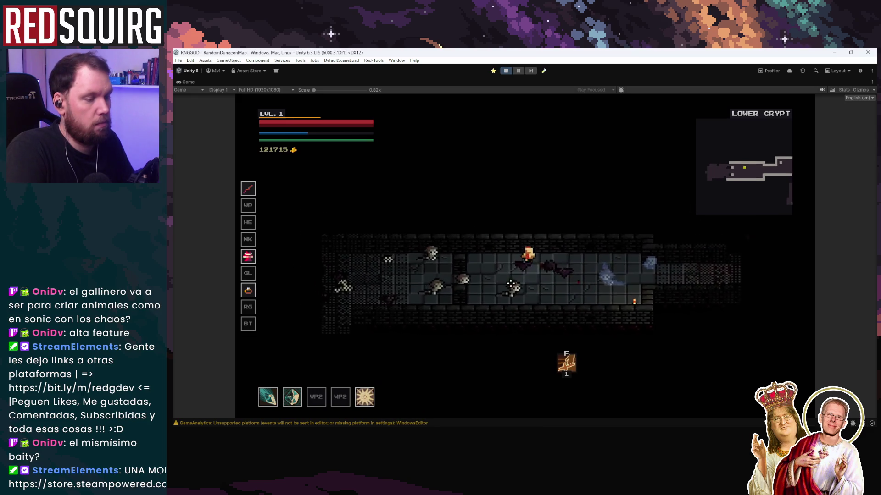
Move through the Lower Crypt corridors up into the upper crypt room toward the skeletons.
key("s")
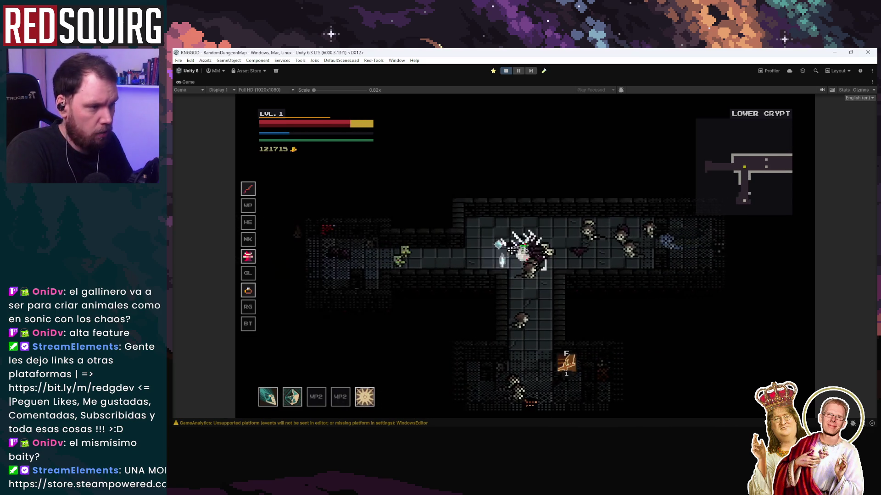
key("a")
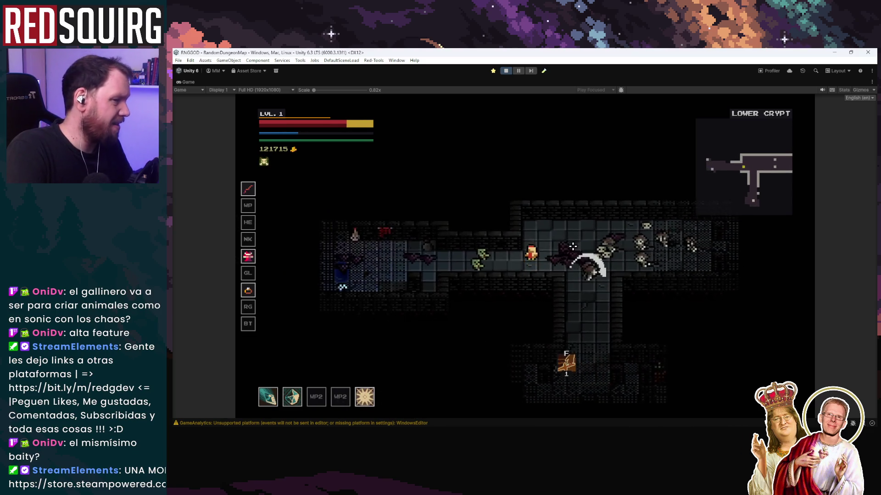
key("w")
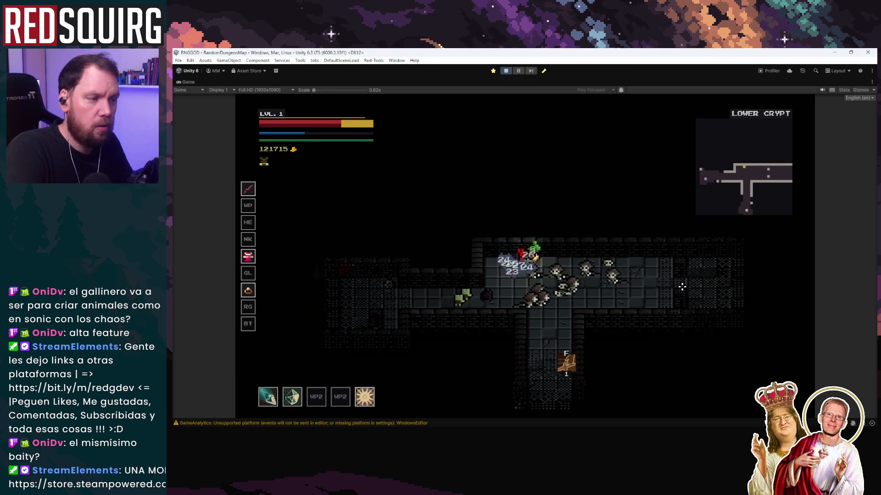
key("d")
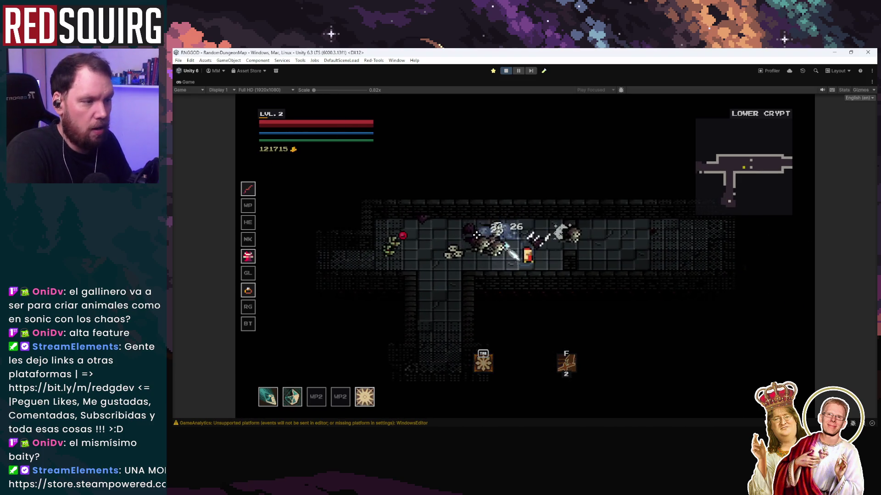
key("w")
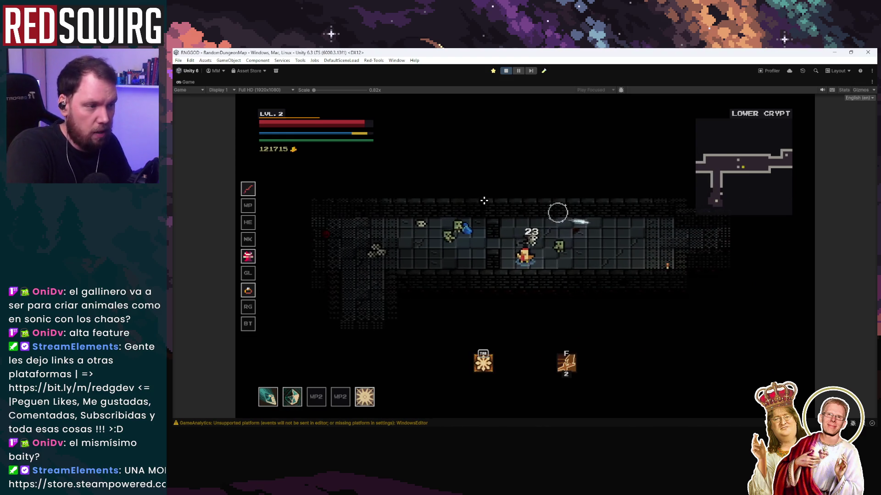
Fight skeletons along the left and right corridors until the hero reaches level 2.
key("a")
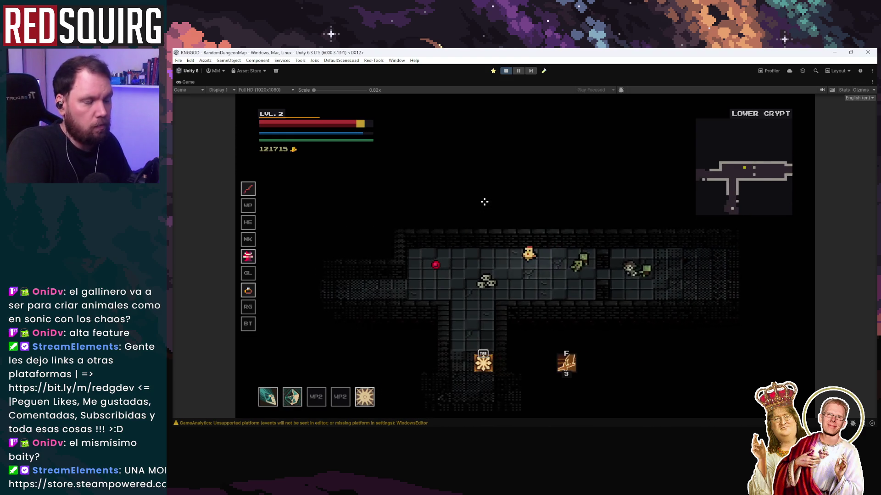
key("a")
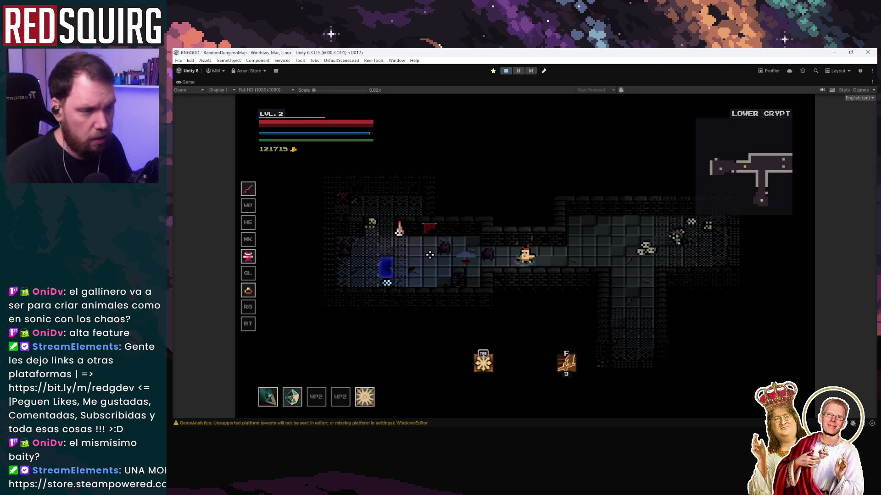
key("d")
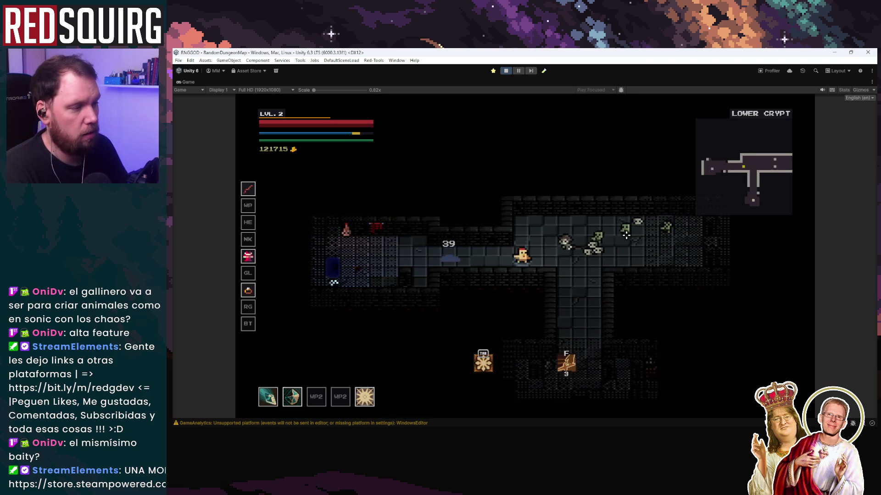
key("d")
key("w")
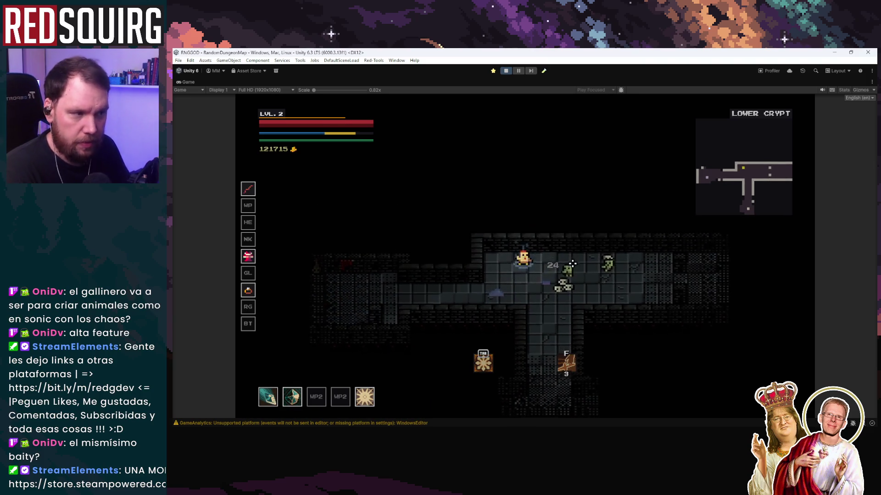
key("s")
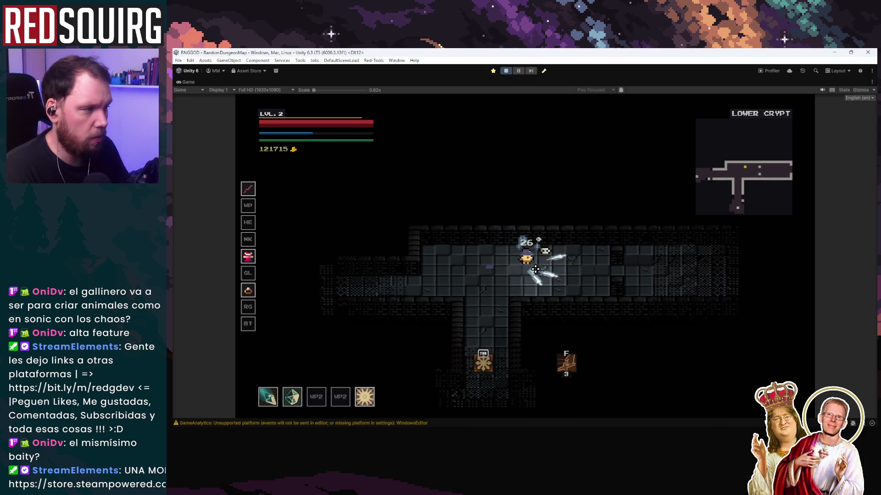
key("w")
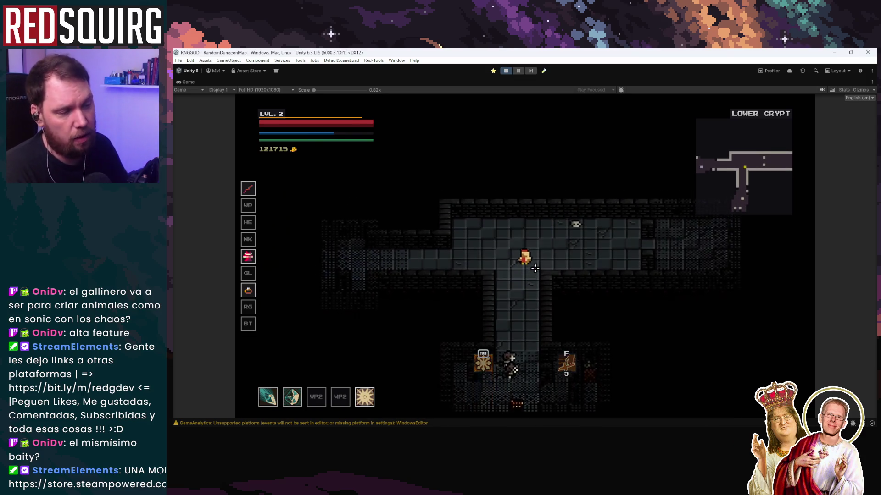
key("d")
key("d")
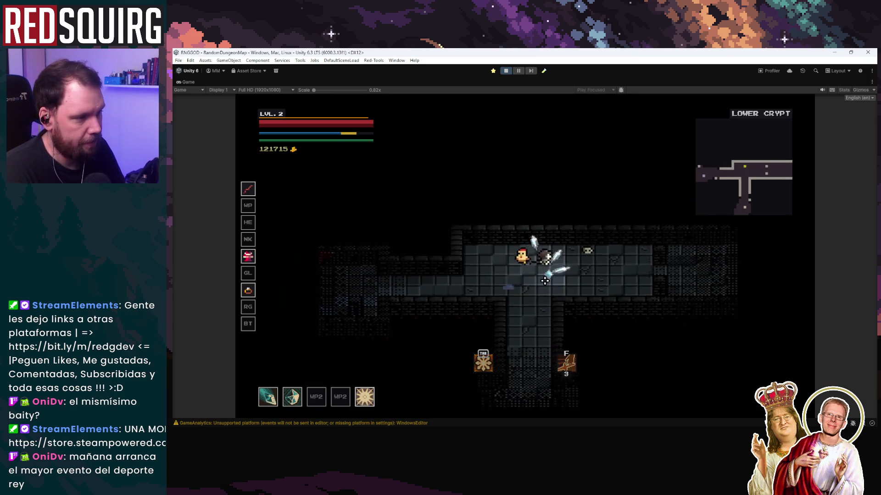
Attack the crypt enemies in the western room with slashes and ice shards.
left_click(556, 251)
key("a")
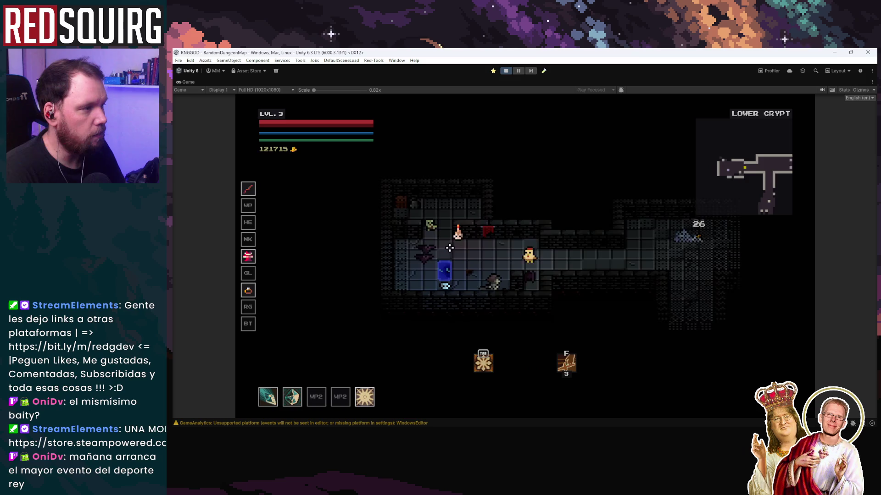
left_click(468, 257)
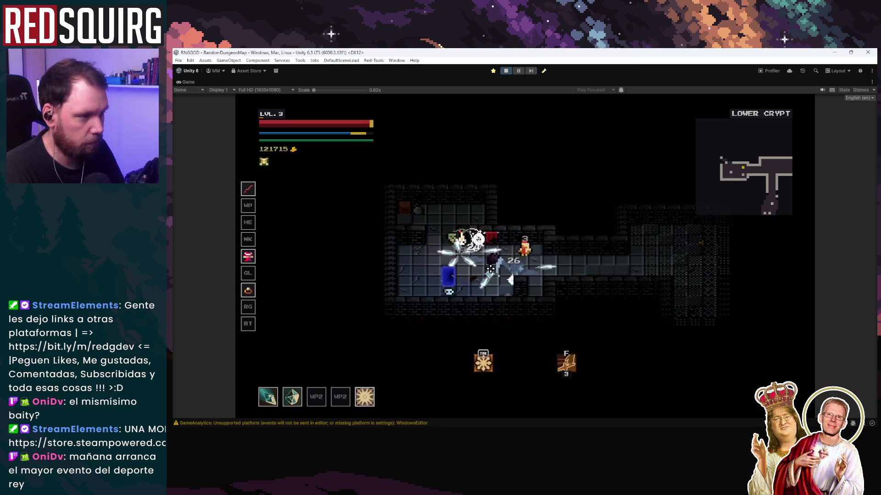
left_click(491, 269)
key("d")
key("s")
left_click(470, 264)
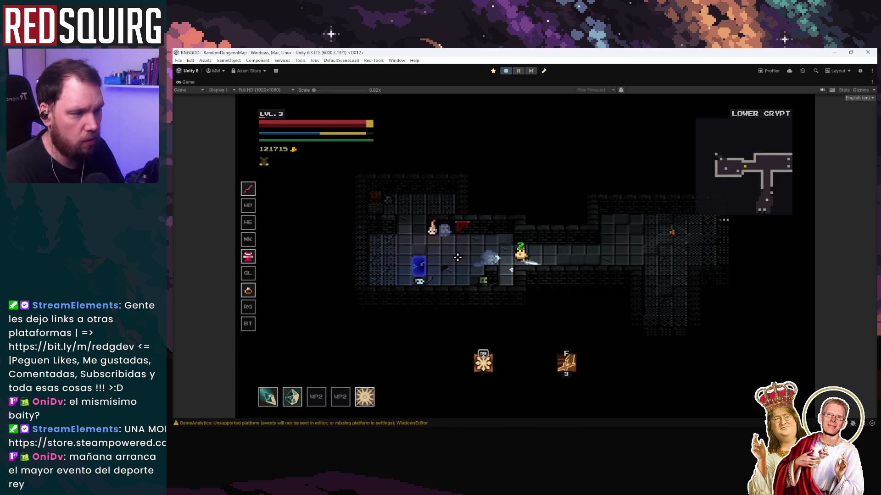
Finish off the remaining enemies near the portal, reaching level 3.
key("a")
left_click(477, 229)
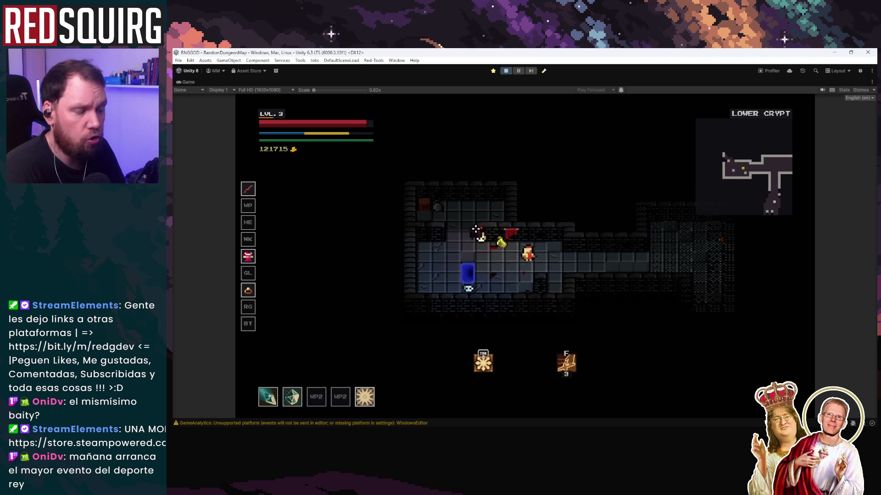
key("s")
left_click(516, 219)
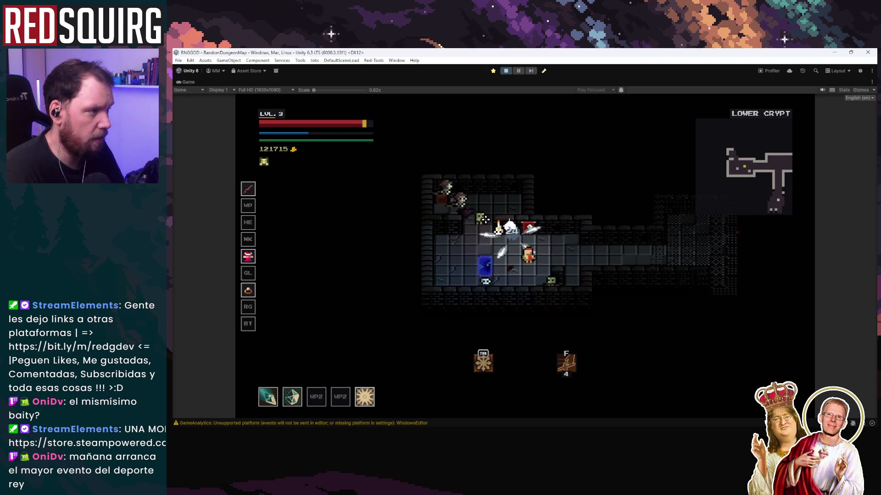
left_click(484, 220)
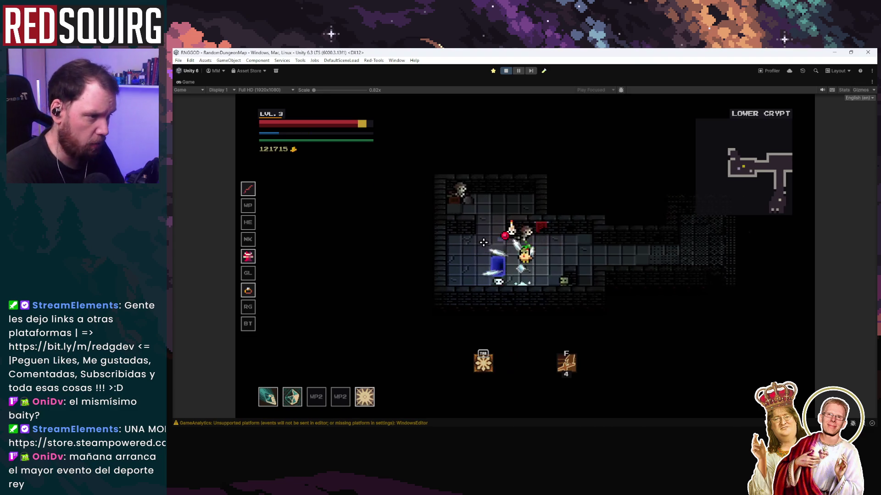
key("a")
left_click(585, 260)
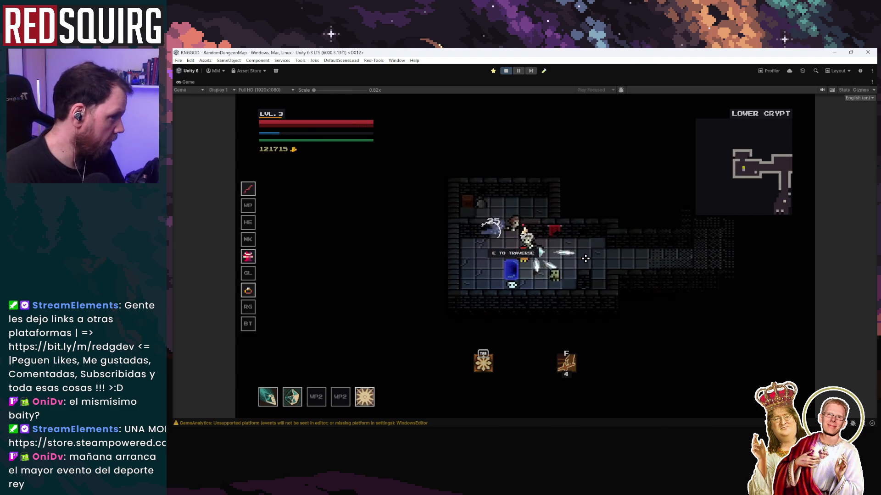
key("d")
left_click(448, 238)
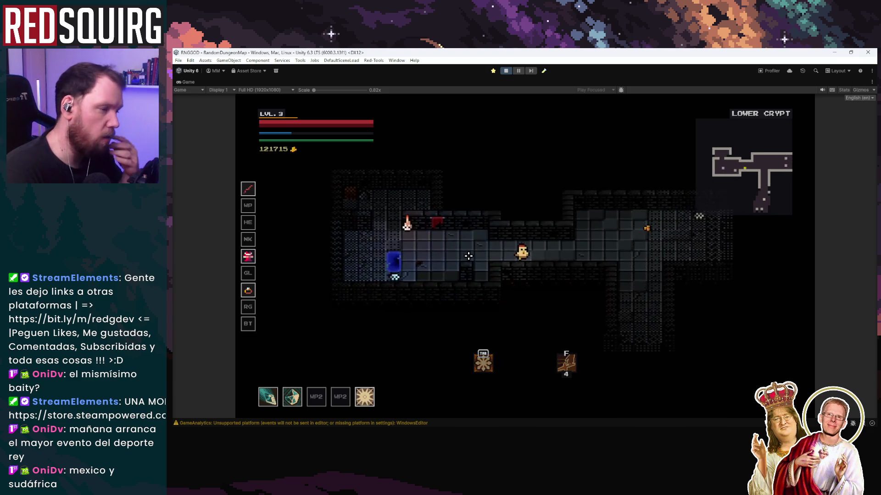
Collect gold along the corridor up to 121727 and pace between the junction and portal room.
key("d")
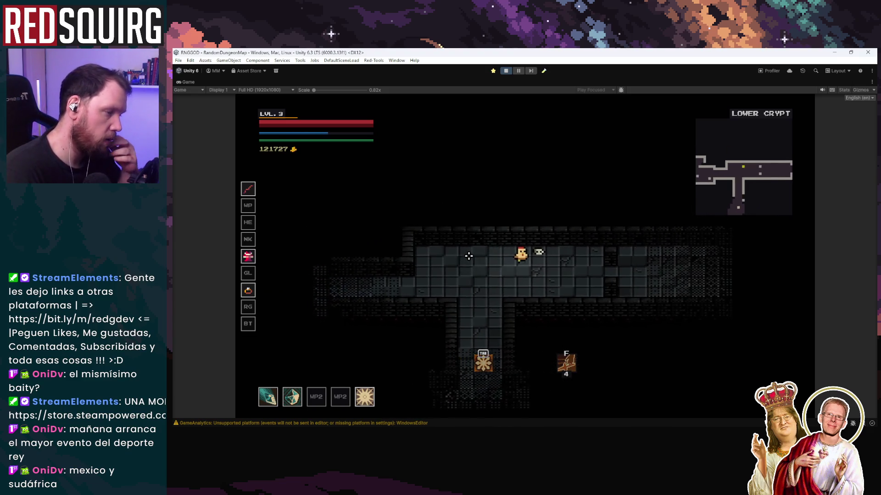
key("a")
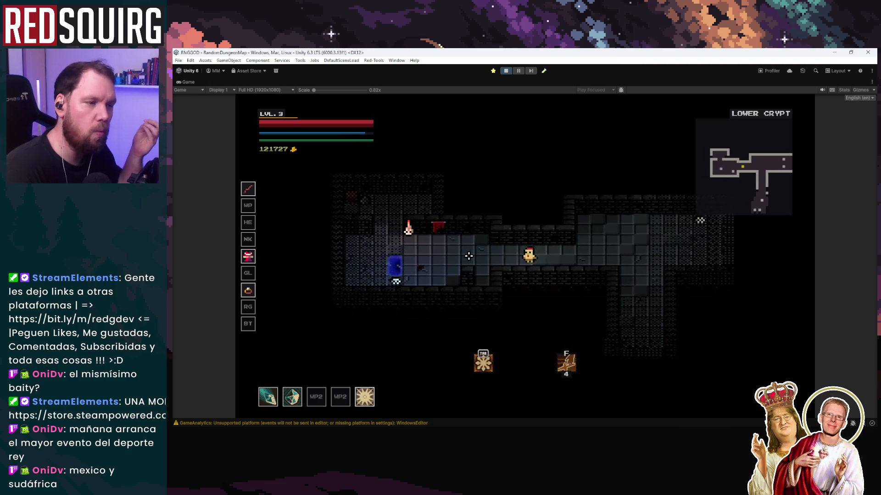
key("d")
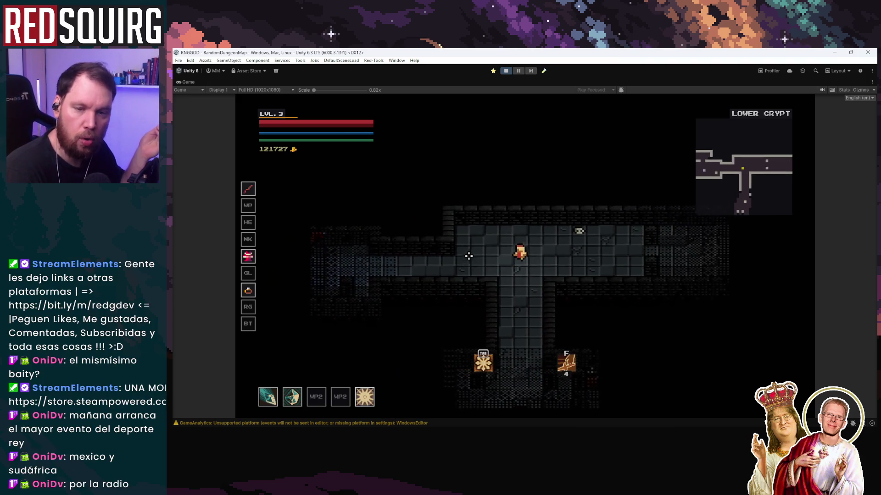
key("s")
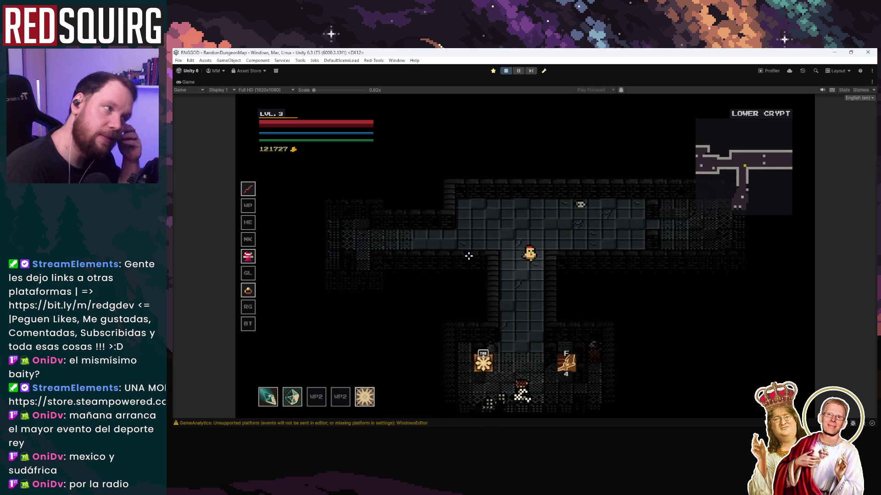
key("w")
key("a")
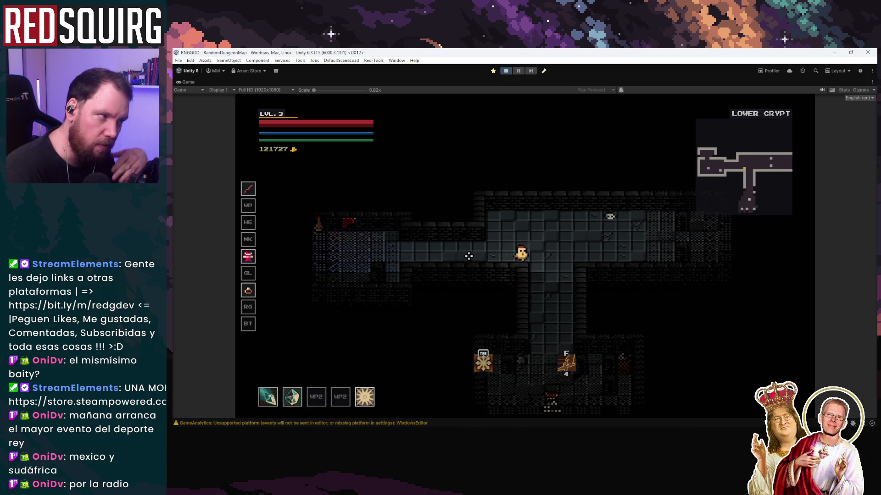
key("s")
key("a")
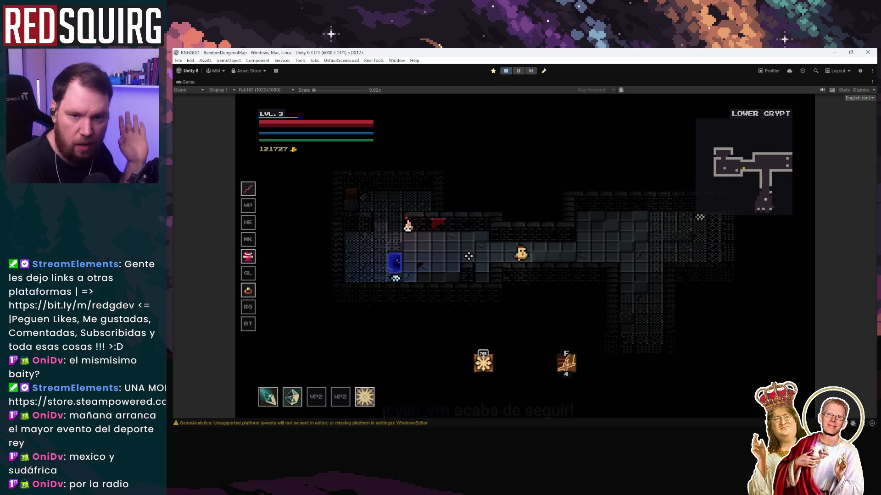
Walk the crypt corridors and slash down the enemy below the hero.
key("d")
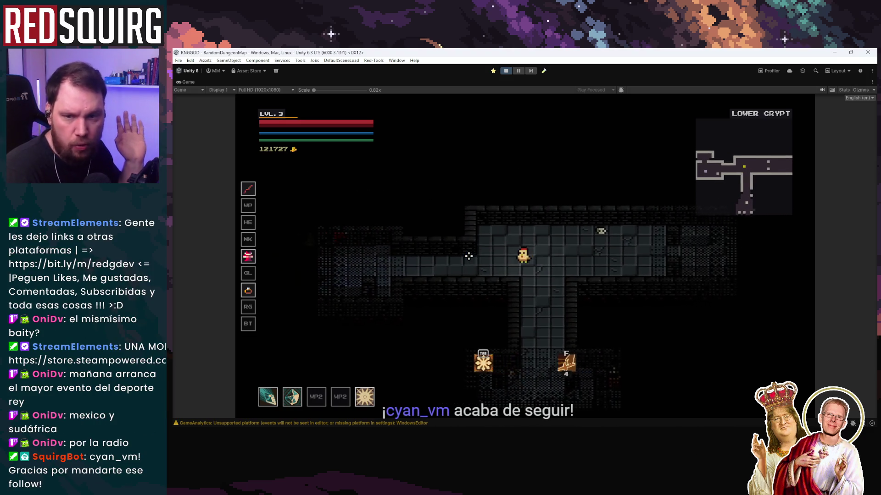
key("a")
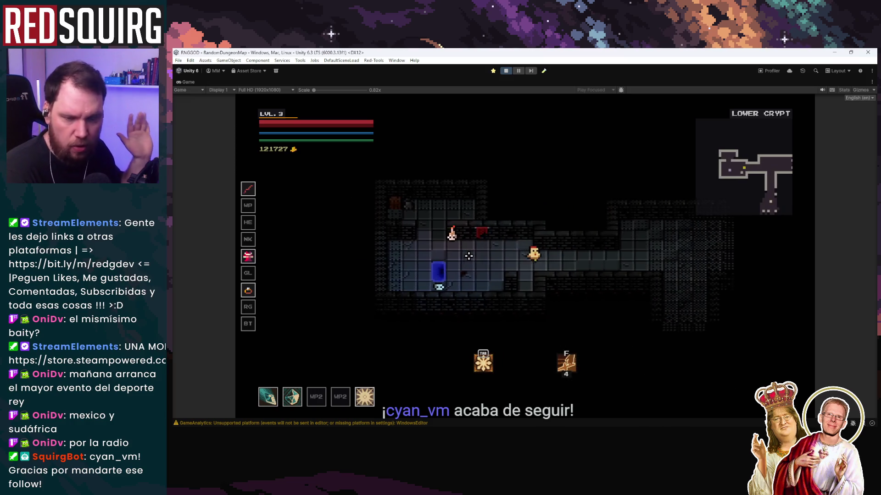
key("a")
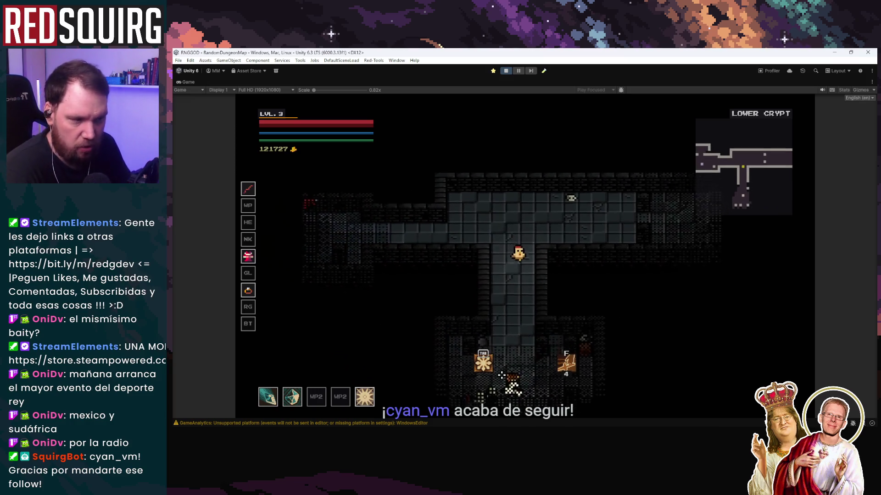
key("s")
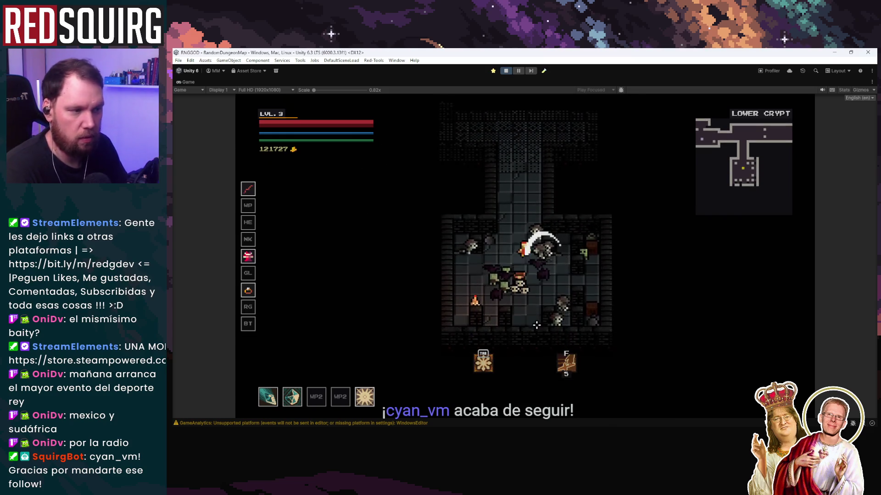
key("w")
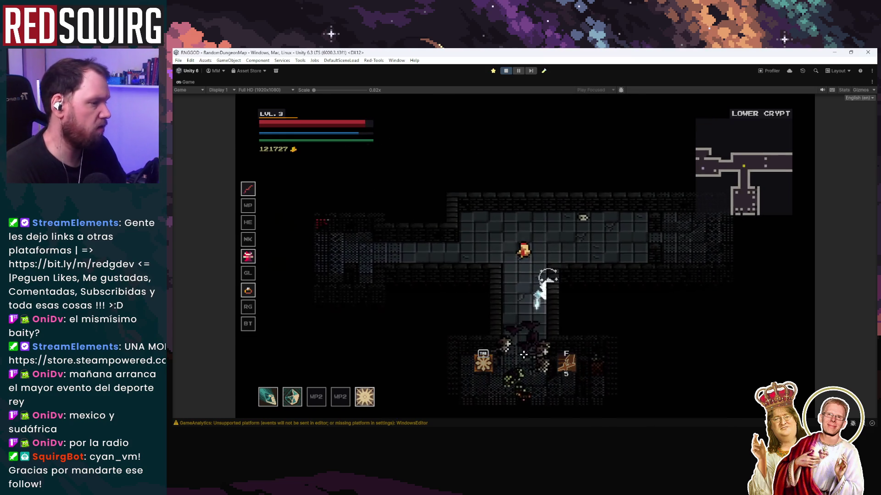
right_click(522, 360)
right_click(521, 367)
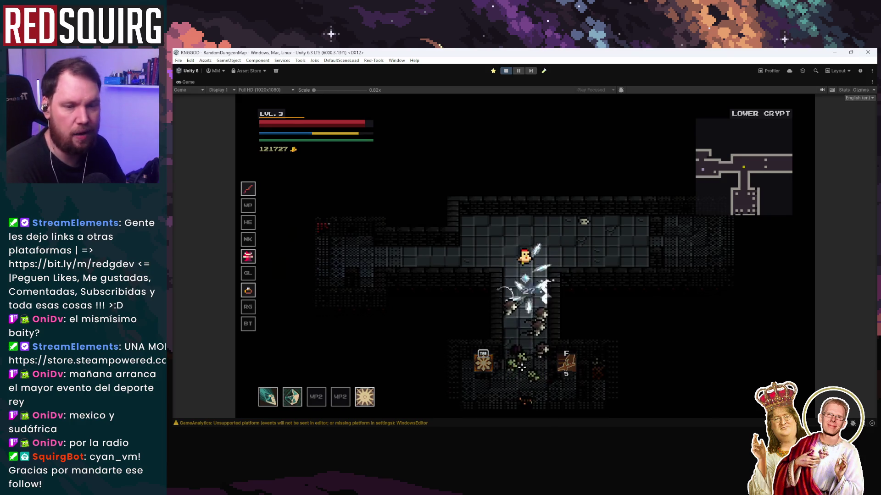
right_click(521, 367)
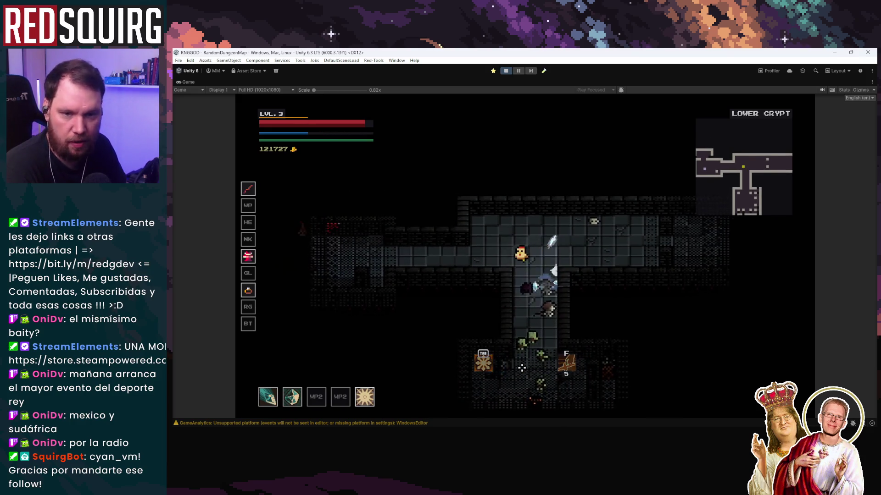
right_click(522, 367)
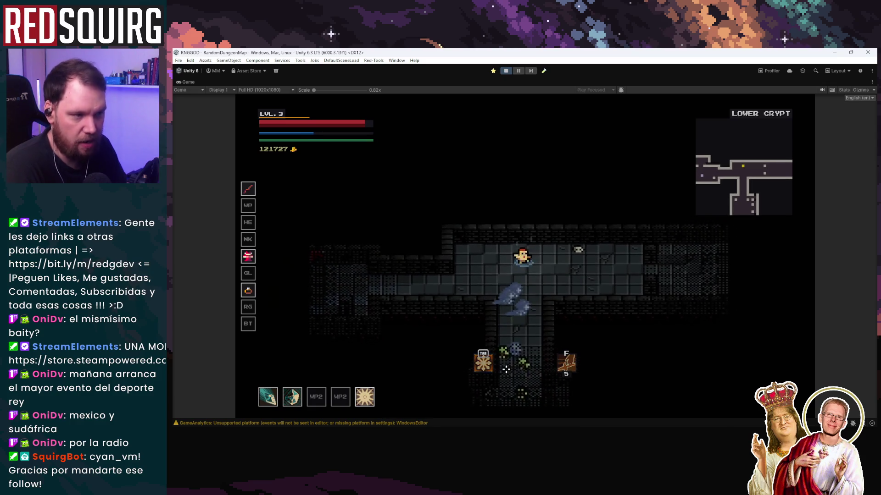
right_click(509, 367)
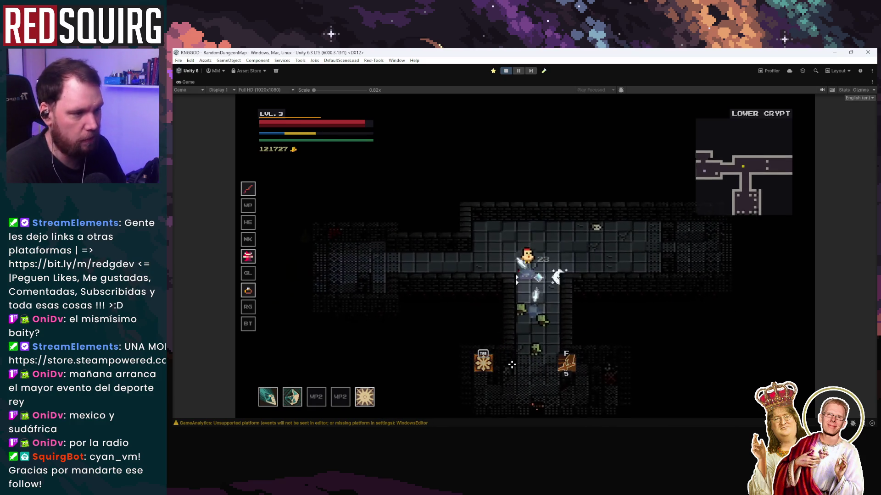
Explore the room below, then slash and sword the zombies chasing along the corridor.
key("s")
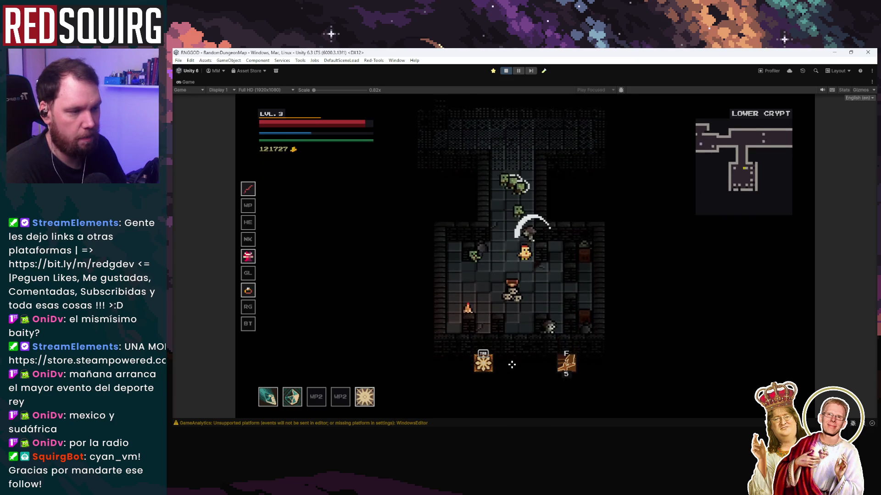
key("a")
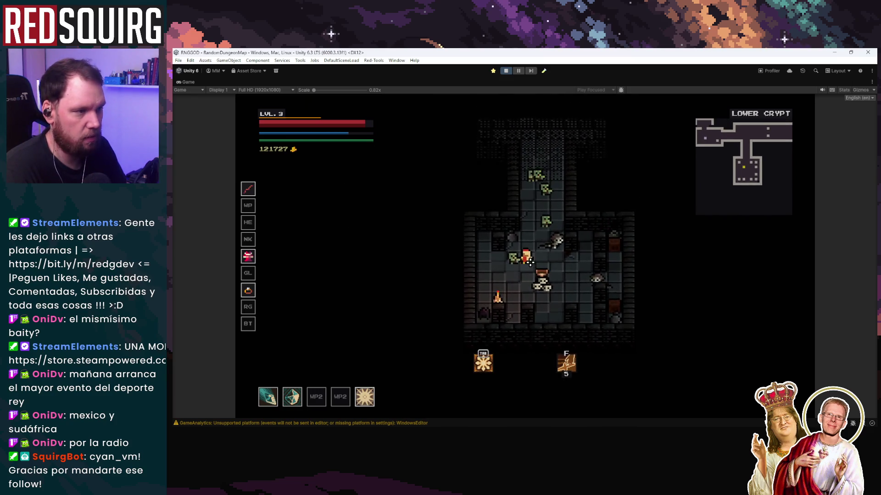
key("w")
key("d")
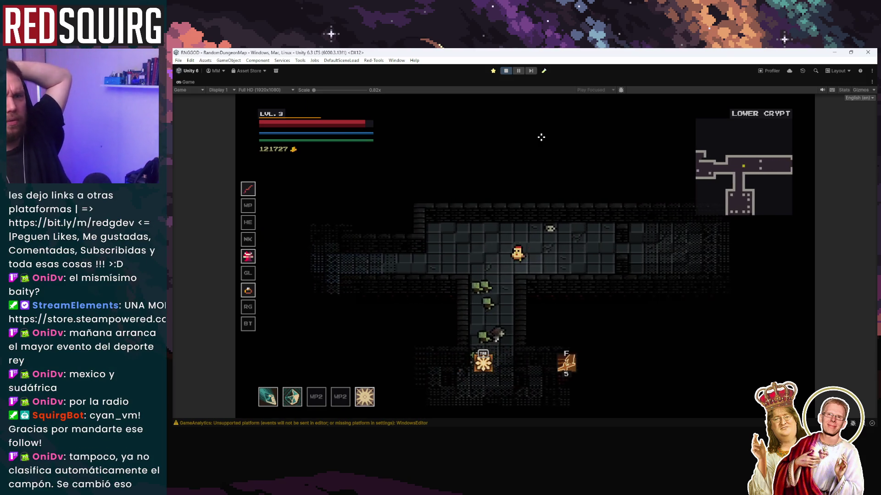
key("a")
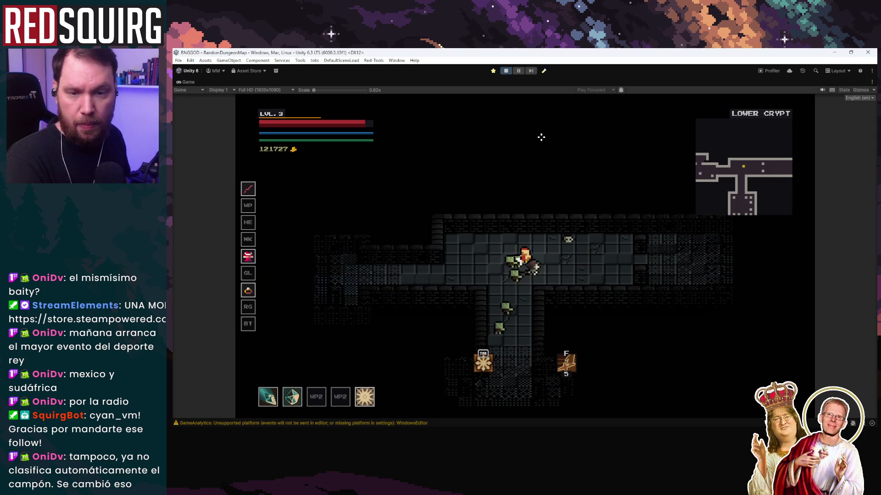
key("d")
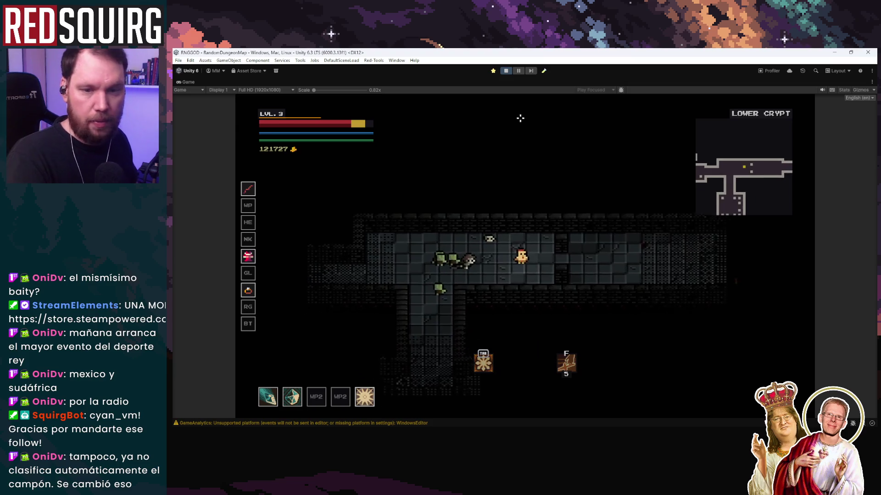
right_click(415, 251)
right_click(430, 266)
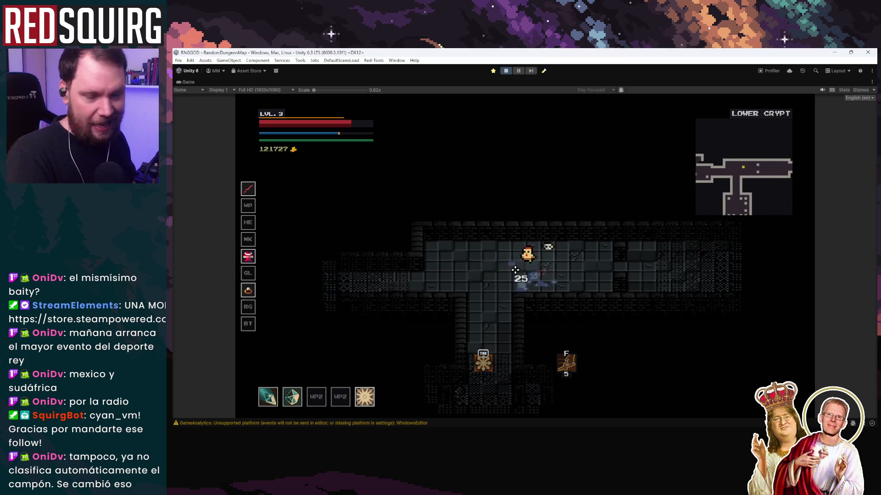
left_click(528, 282)
Explore the crypt to the blue door room and travel through to Storm Woods.
key("d")
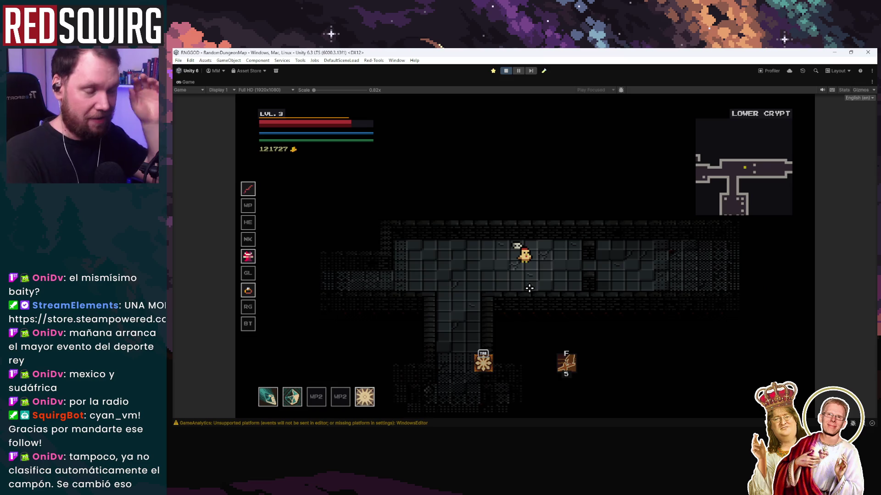
key("d")
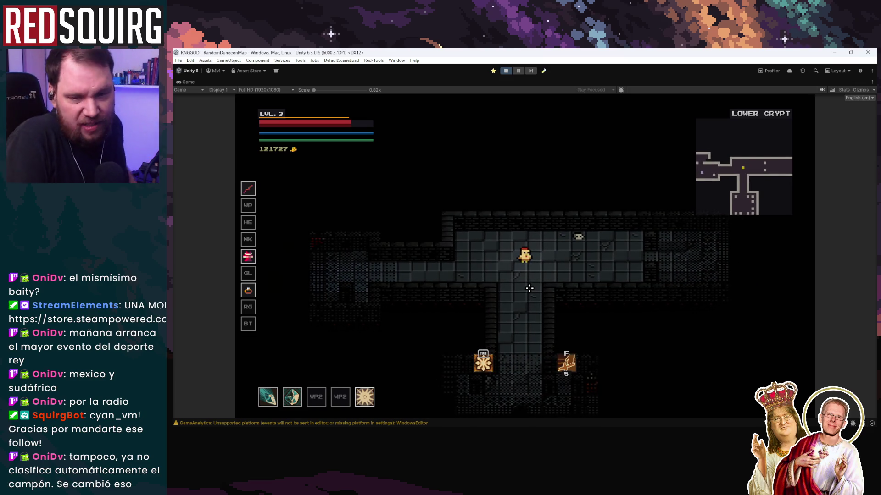
key("a")
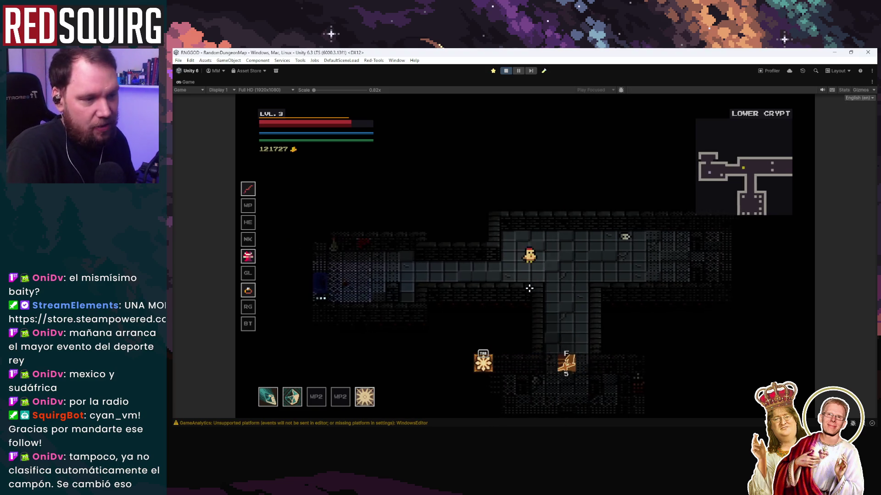
key("d")
key("w")
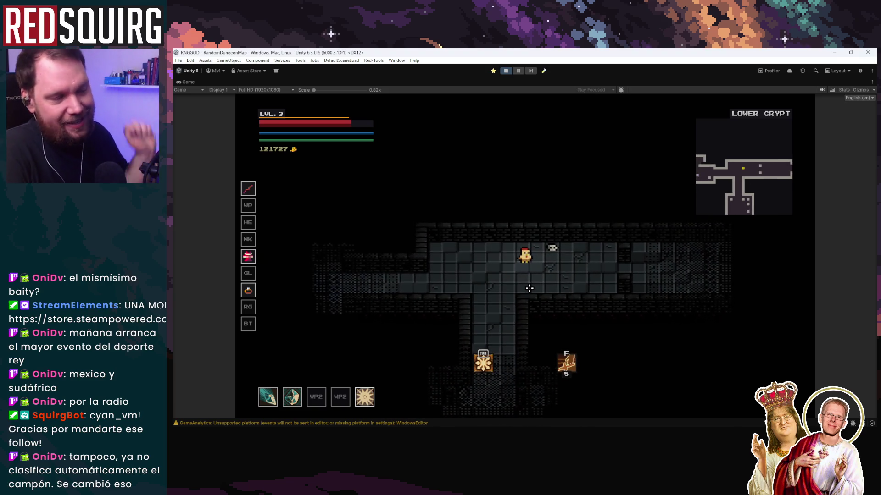
key("a")
key("s")
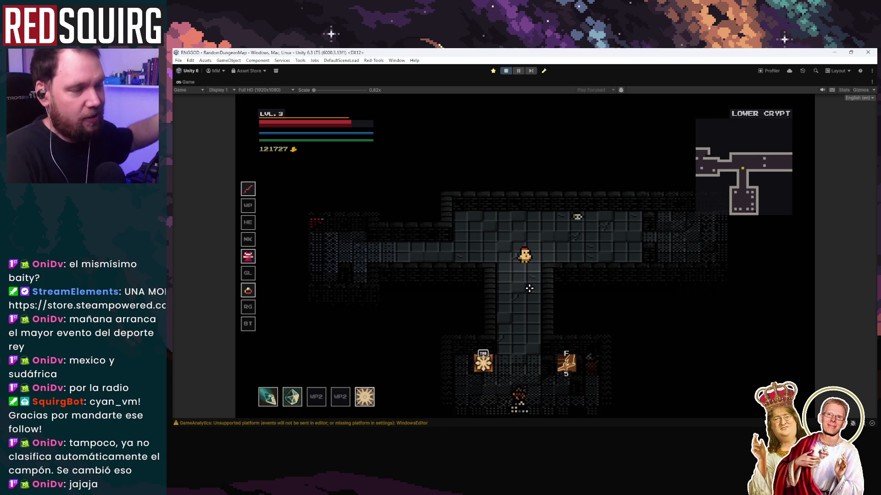
key("s")
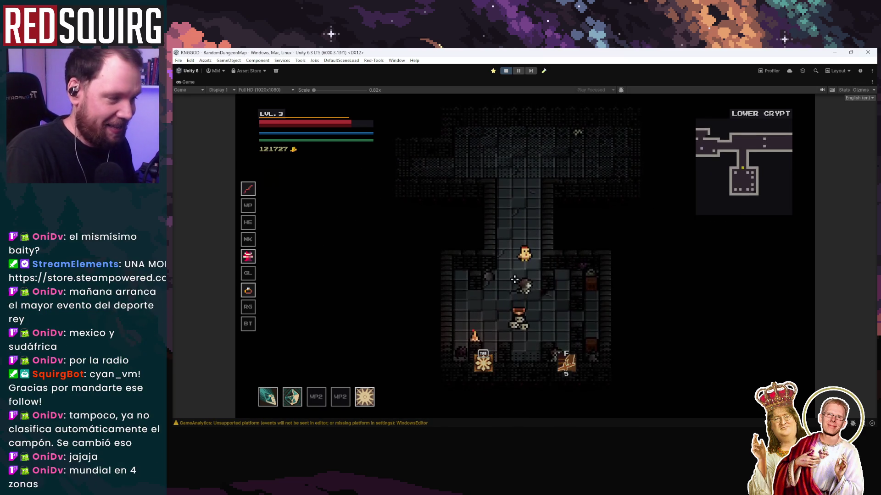
key("w")
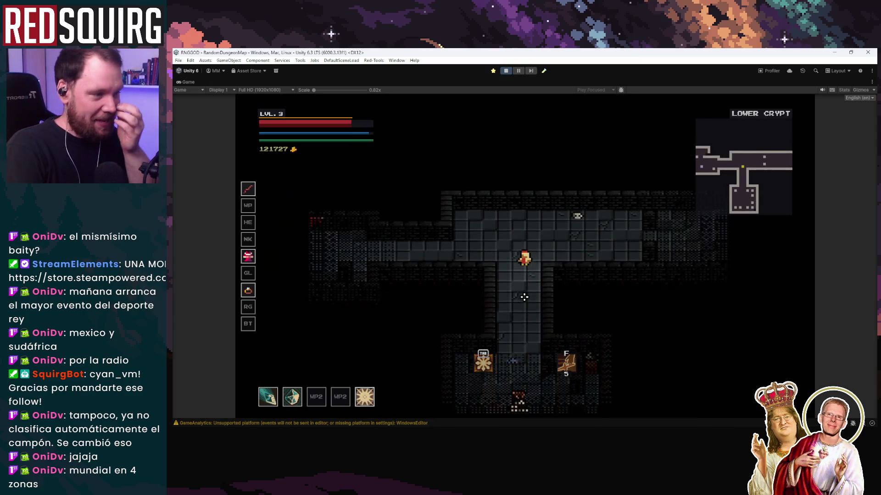
key("a")
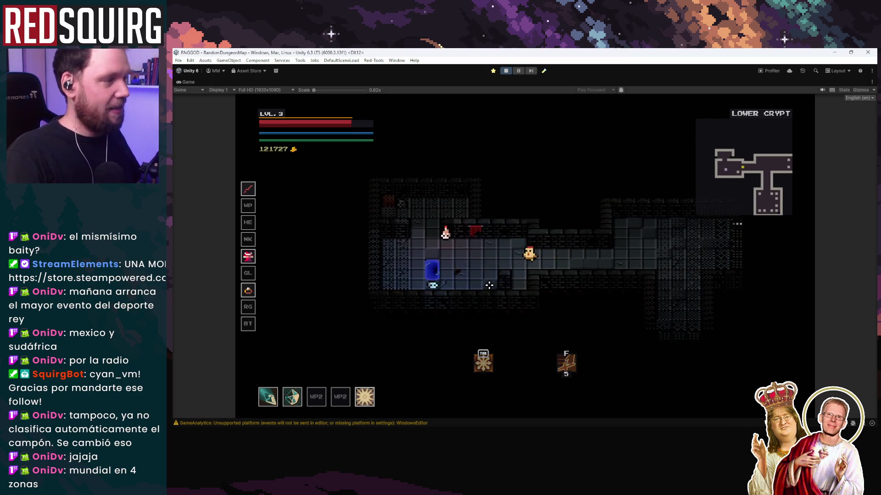
key("d")
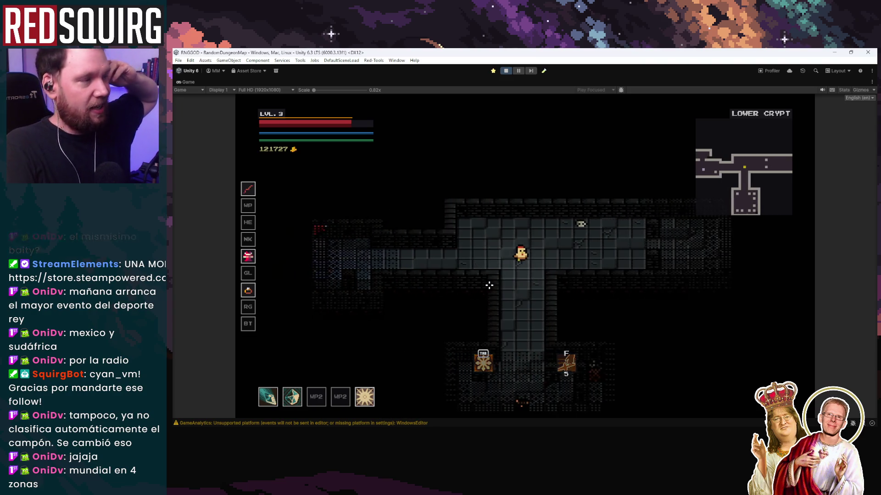
key("a")
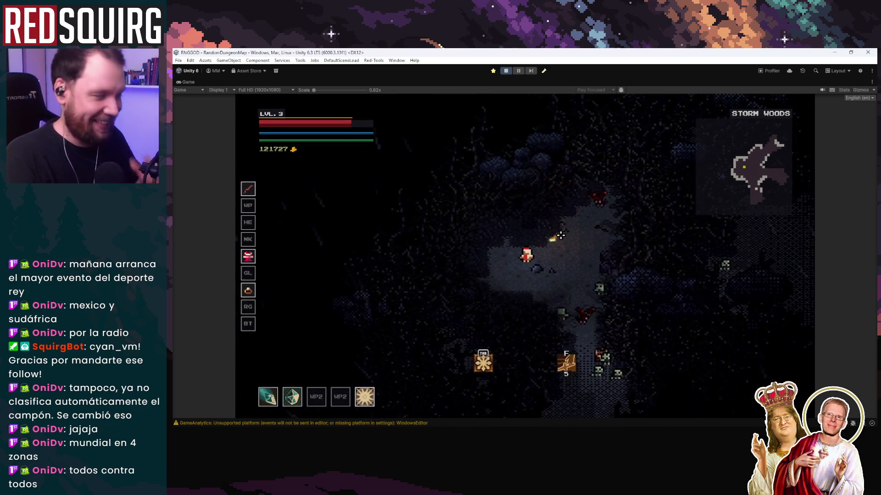
Unleash hotbar skill 5 on the swarming enemies, then escape east and south through Storm Woods.
key("5")
key("d")
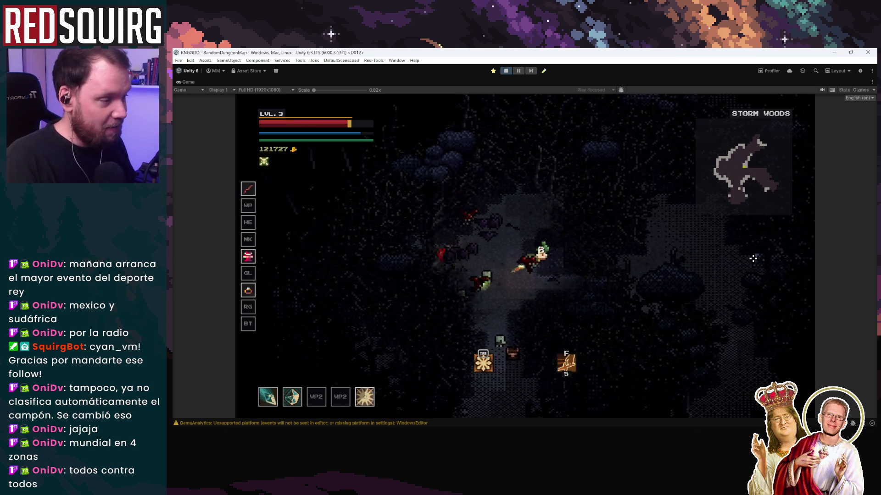
key("d")
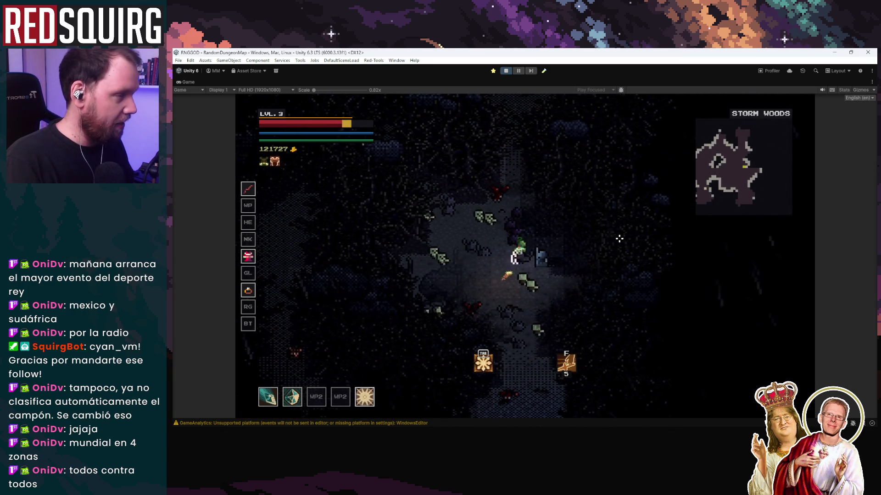
key("s")
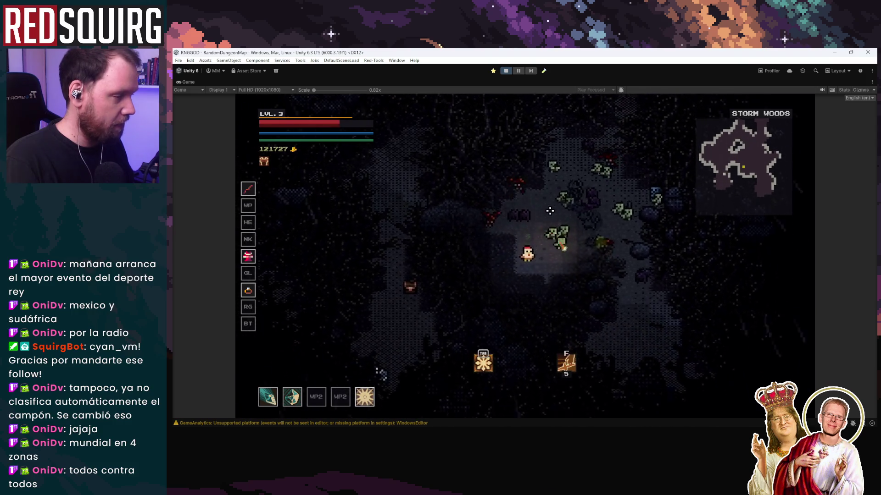
key("s")
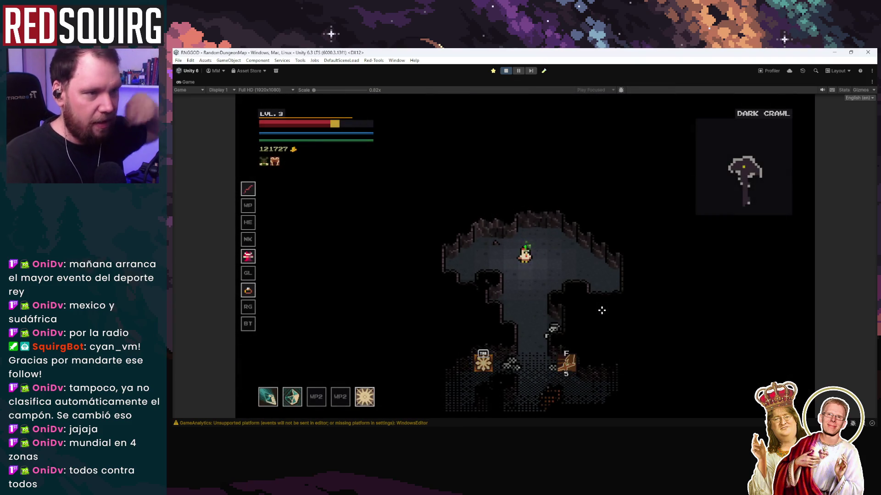
Fight back and forth through the first Dark Crawl cave rooms, slashing enemies.
key("s")
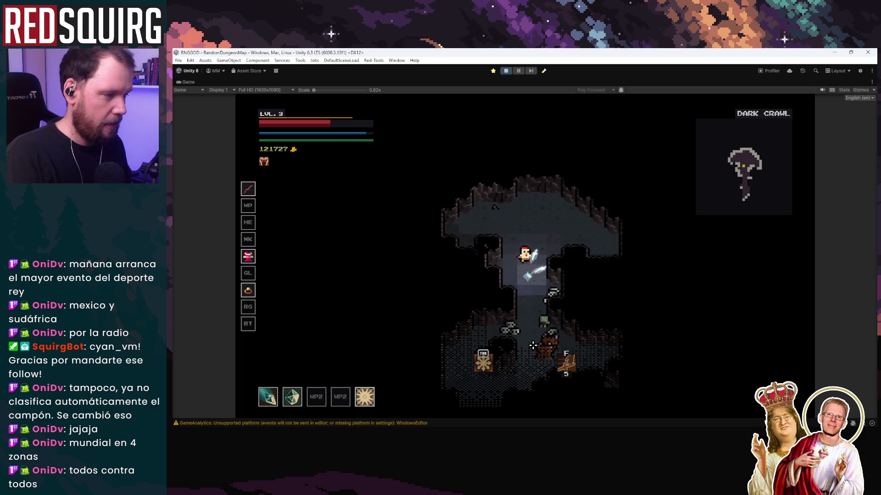
key("w")
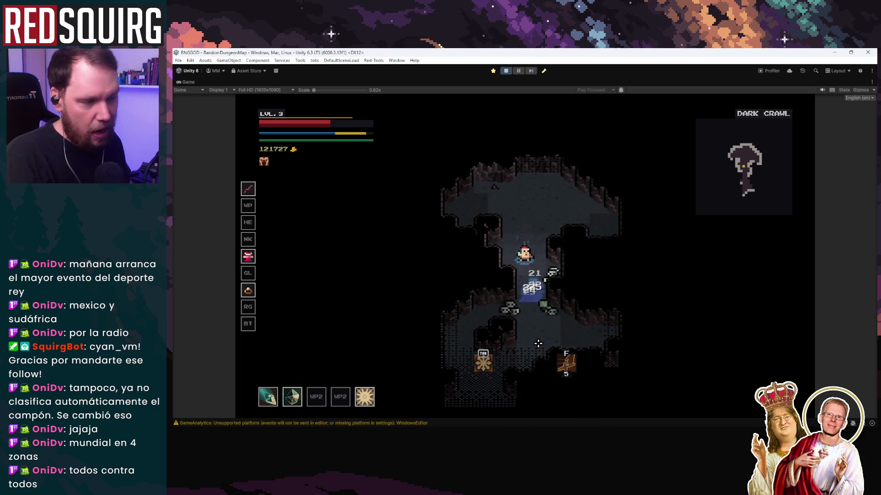
key("s")
key("w")
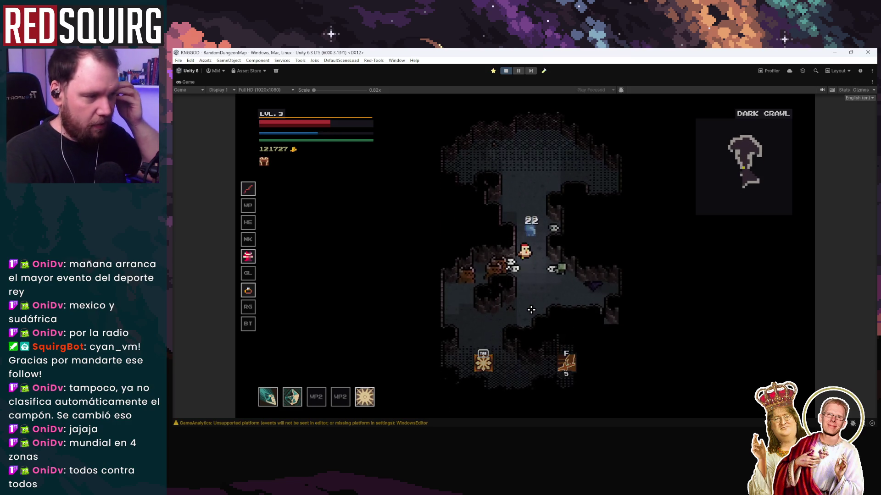
key("w")
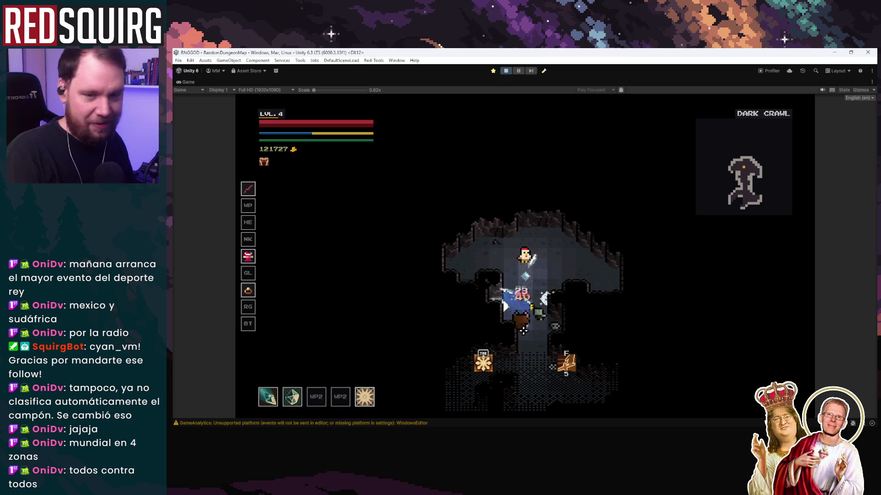
key("s")
key("s")
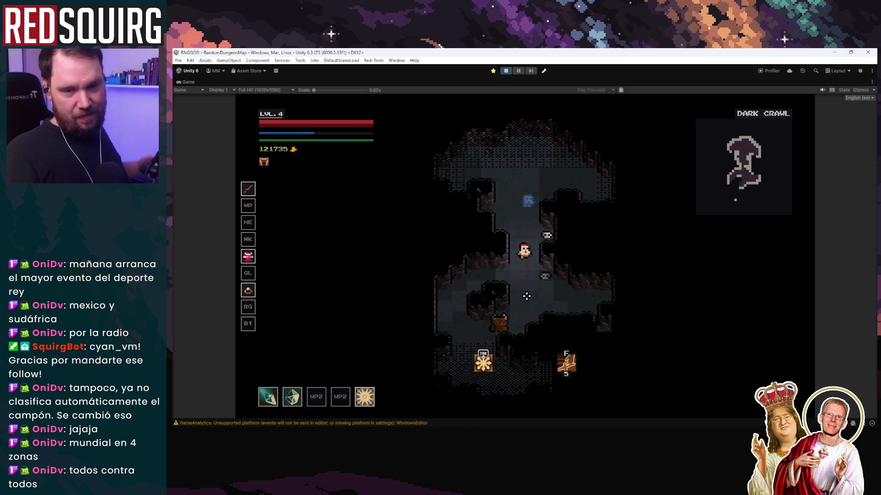
key("a")
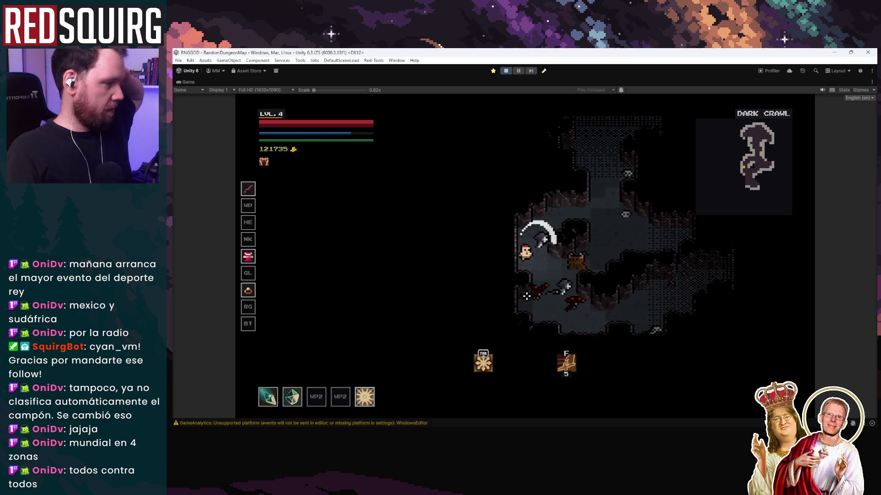
key("d")
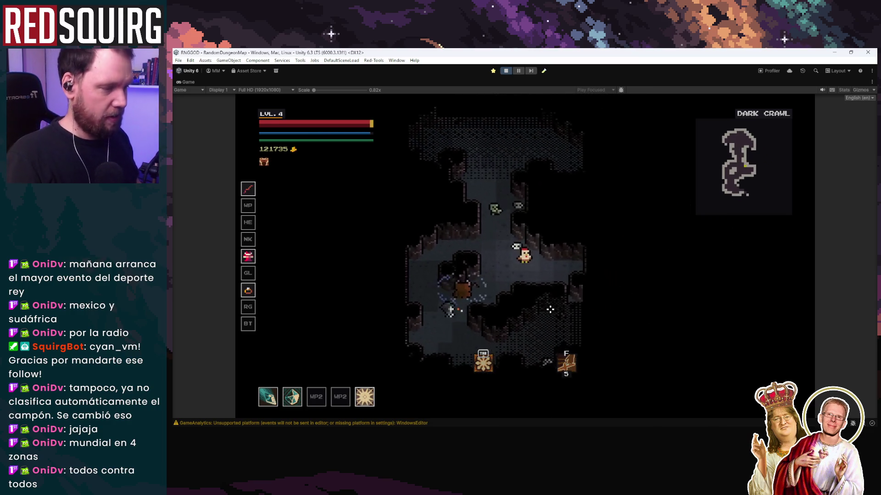
Push north through the wide passage and cave corridors while attacking enemies.
key("w")
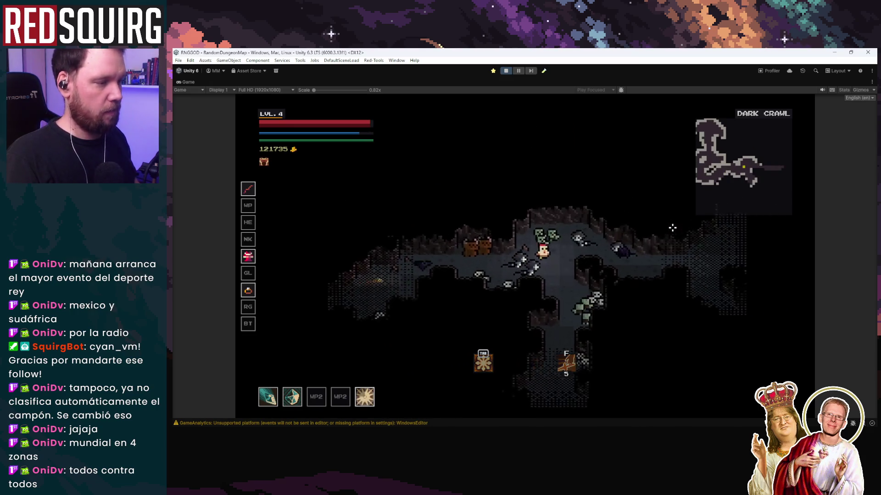
key("w")
key("w")
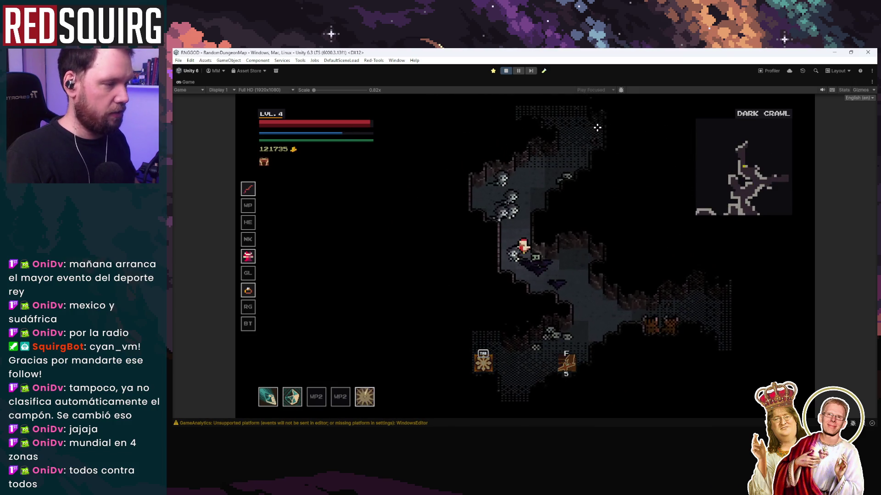
key("w")
key("w")
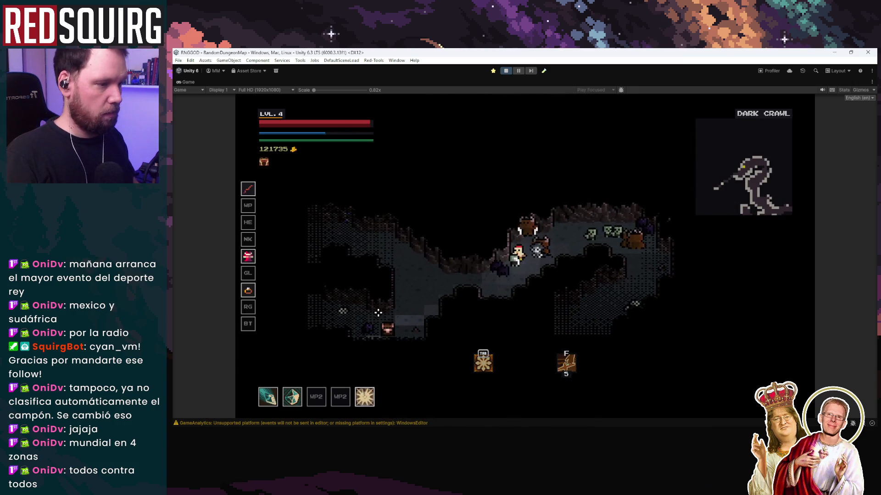
key("w")
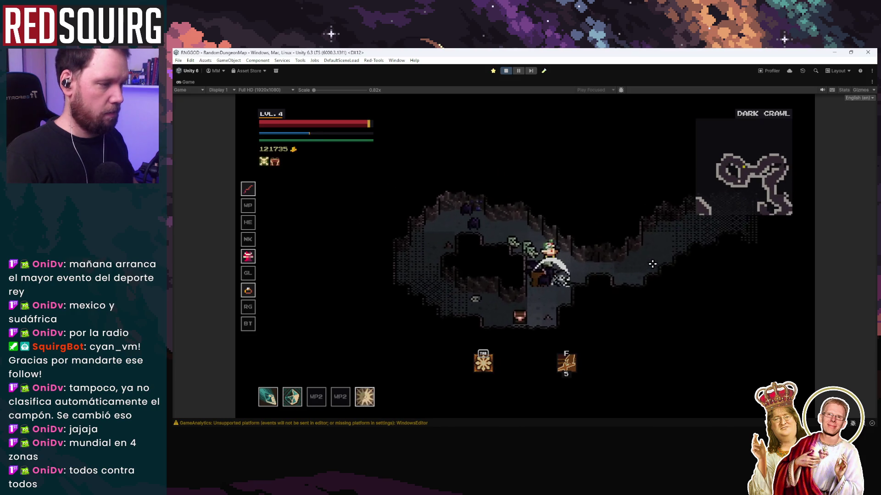
key("a")
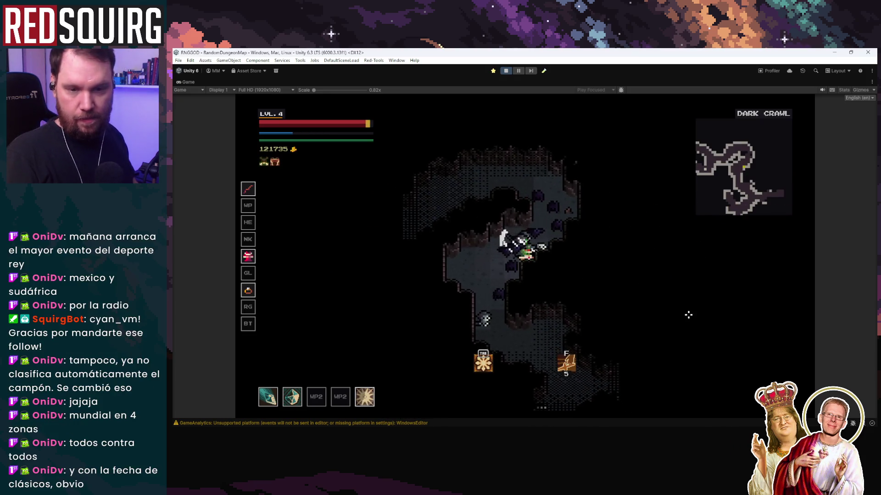
key("w")
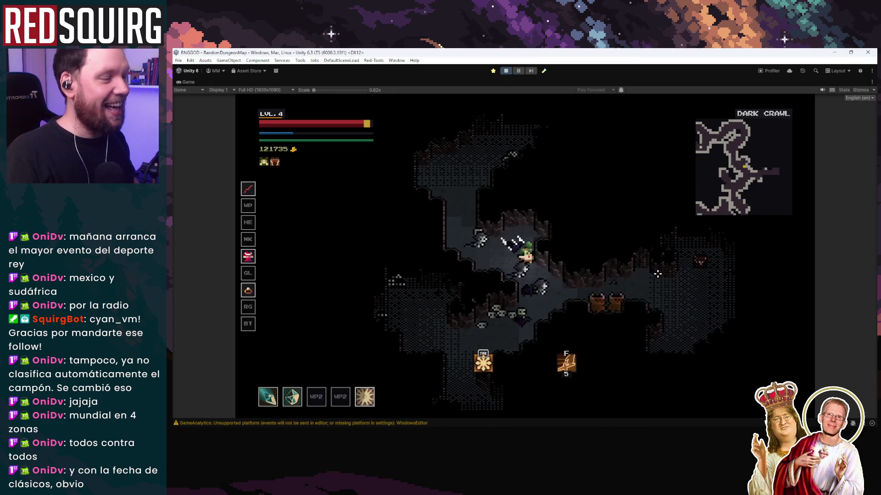
key("d")
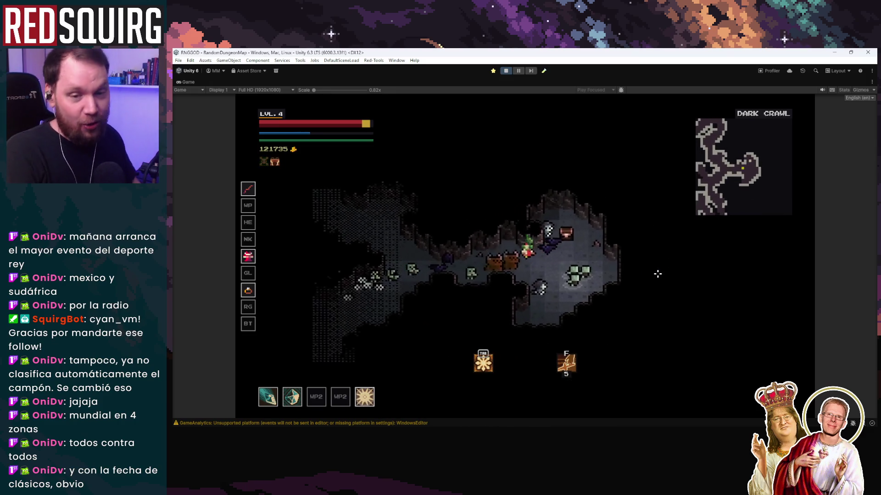
Head down the vertical cave corridor to the exit portal and traverse to Lower Spire I.
key("s")
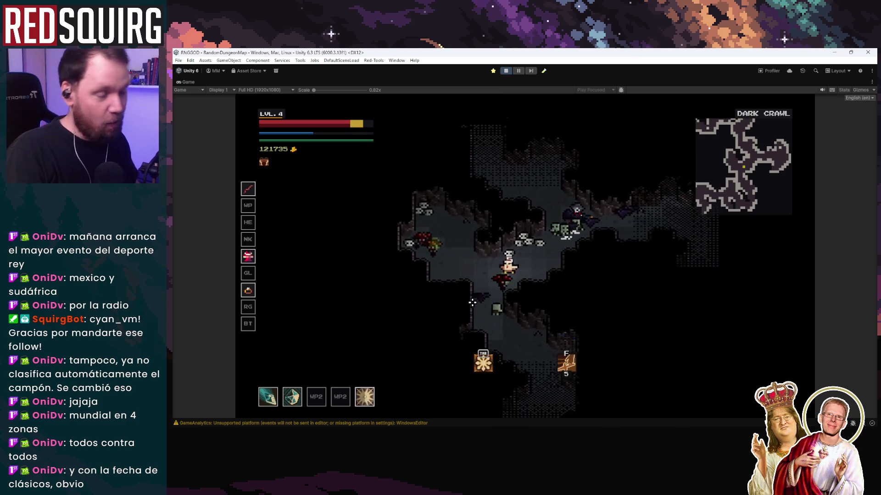
key("s")
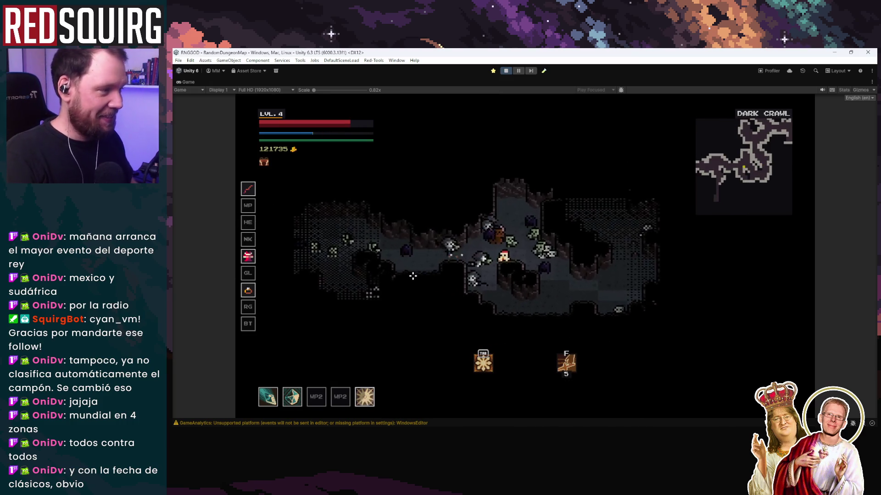
key("s")
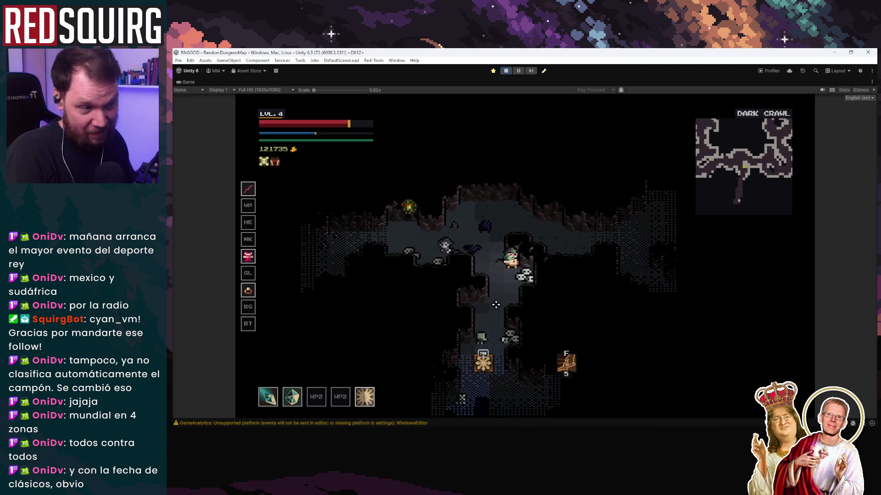
key("s")
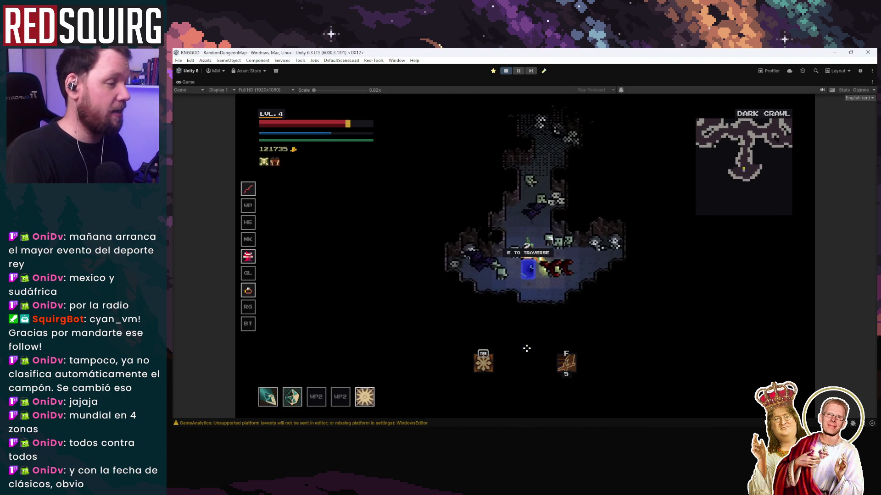
key("e")
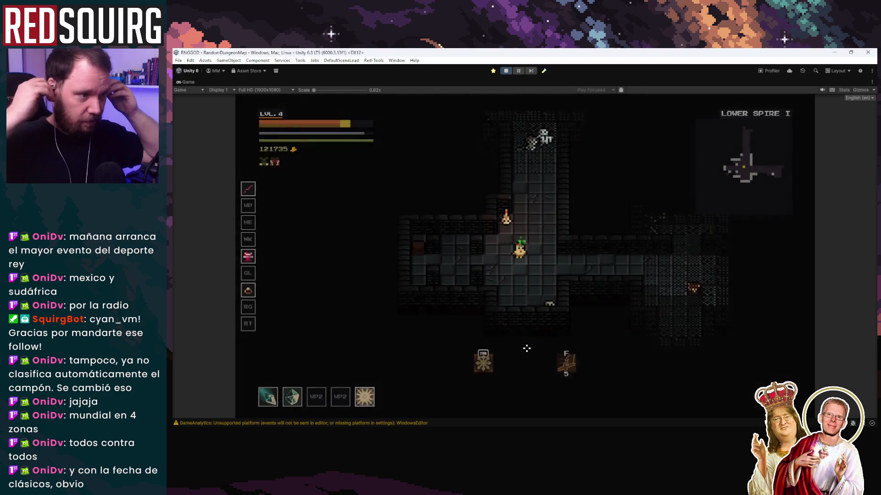
Strike down the skeleton up the corridor and advance right into the enemy-filled crossing.
key("w")
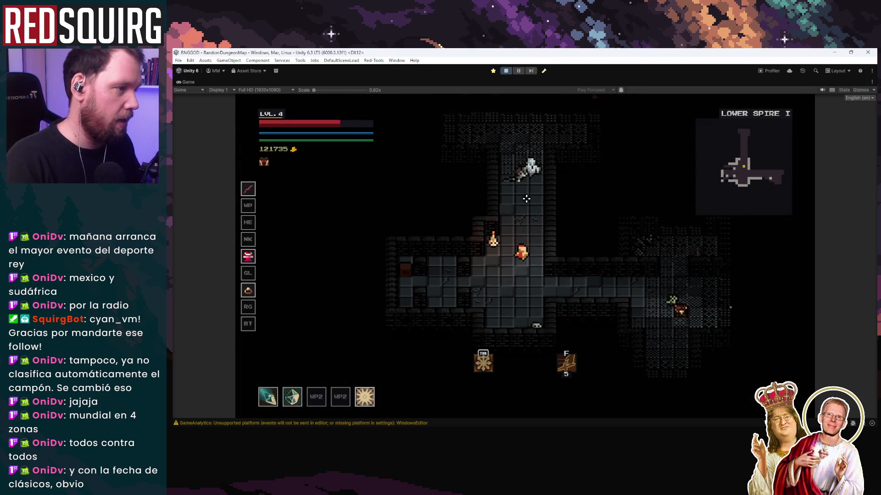
left_click(525, 184)
key("s")
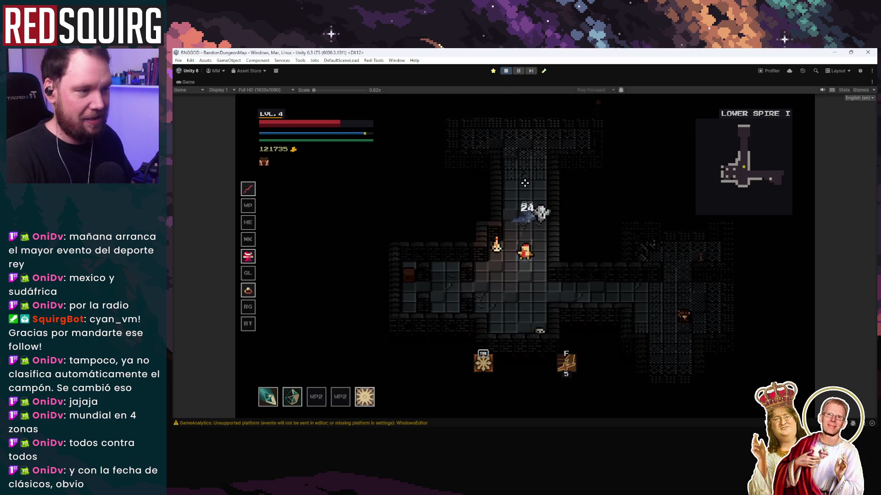
left_click(536, 200)
key("d")
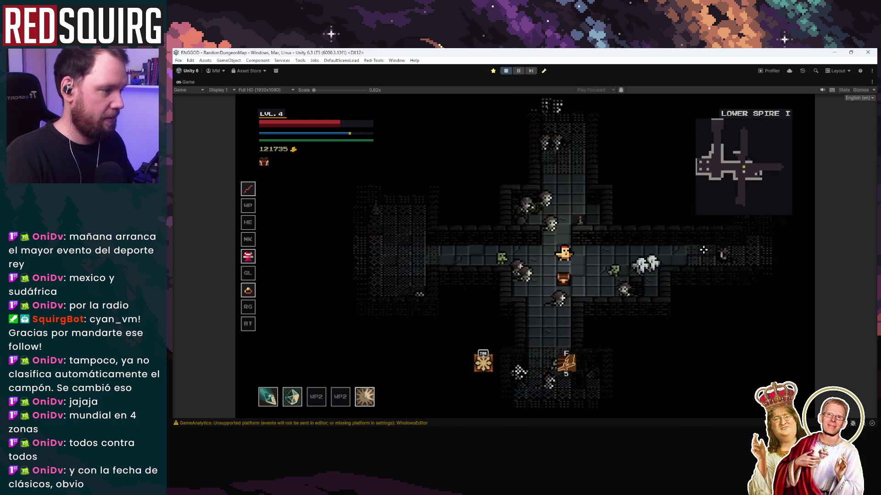
key("d")
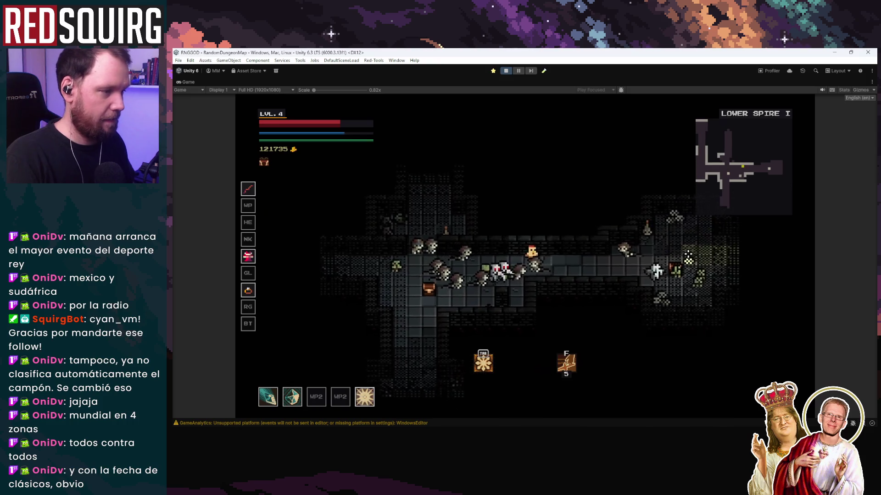
Fight down into the portal room and traverse the portal to Lower Spire II.
key("s")
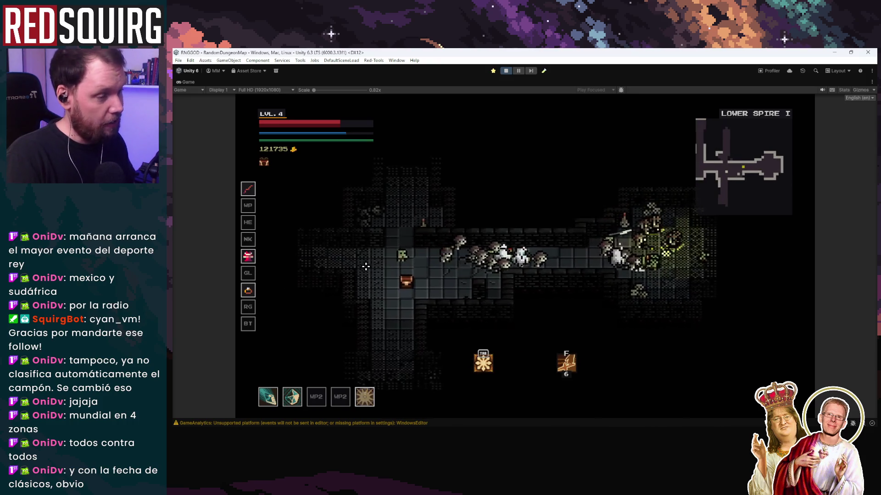
key("s")
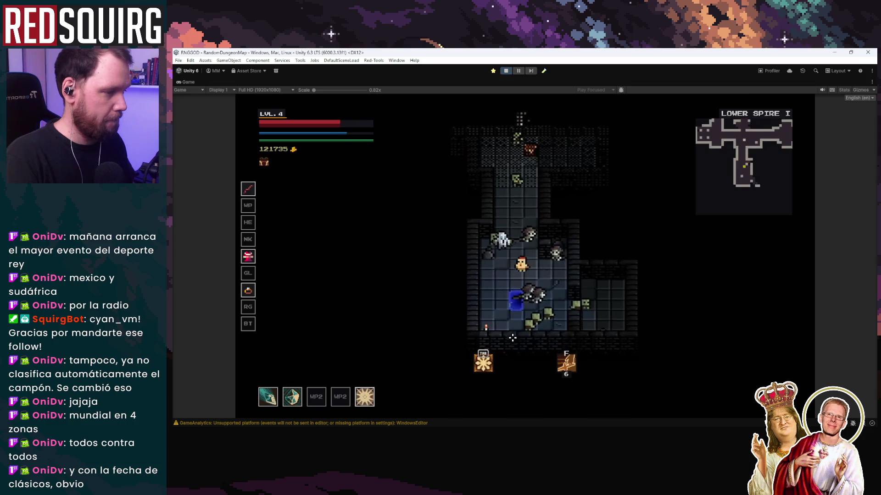
key("s")
key("d")
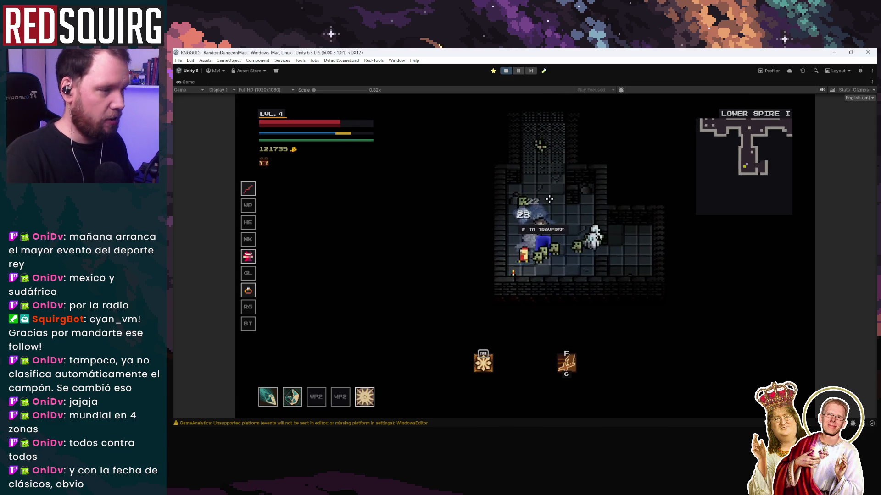
key("a")
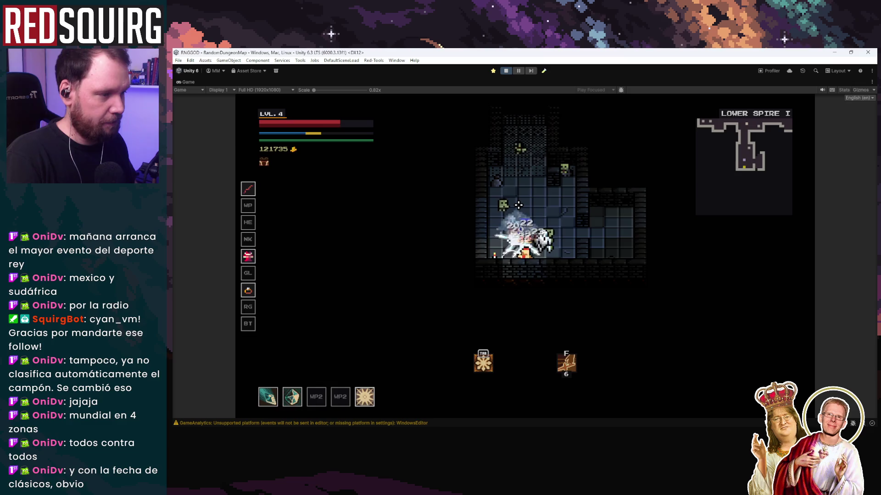
key("w")
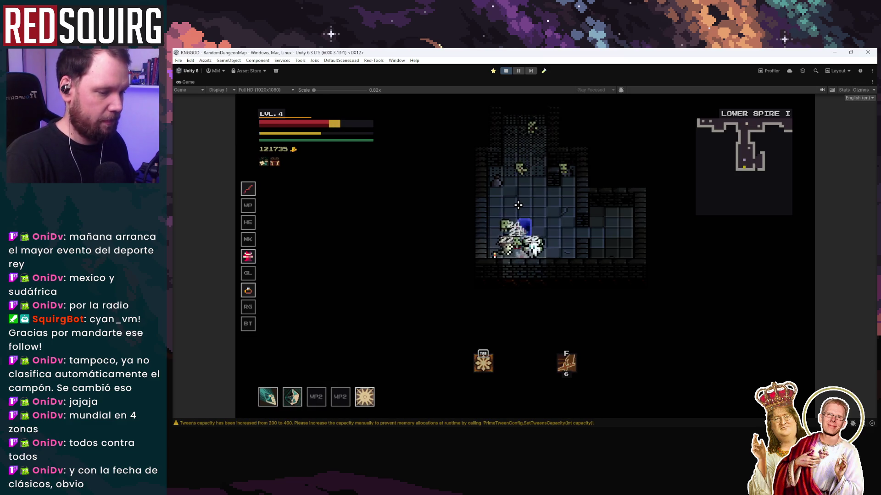
key("e")
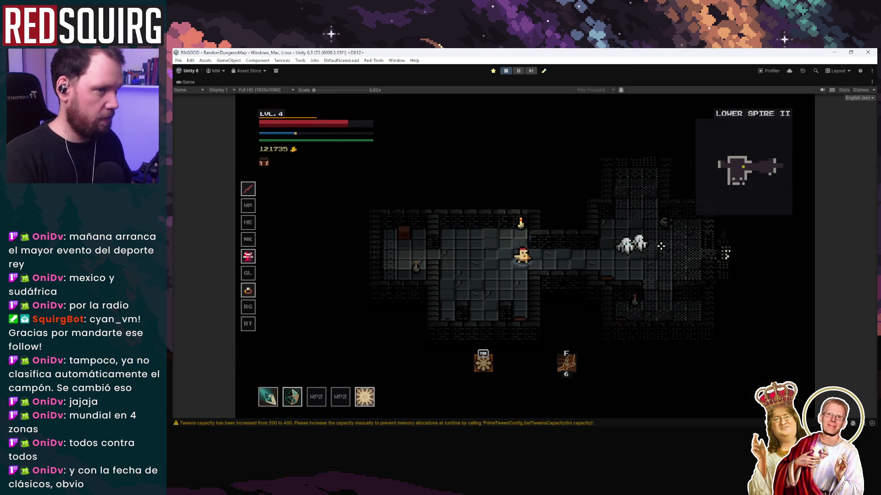
Move the chicken through Lower Spire II's rooms and top corridor into the exit room.
key("d")
key("w")
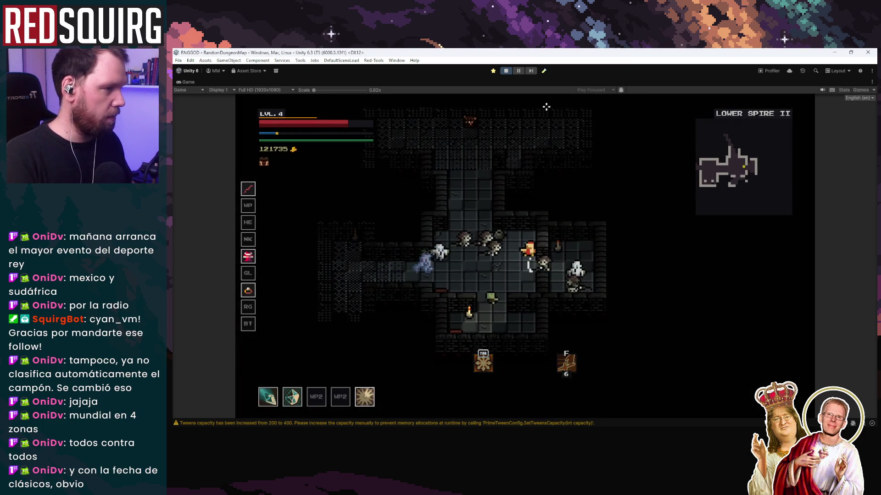
key("w")
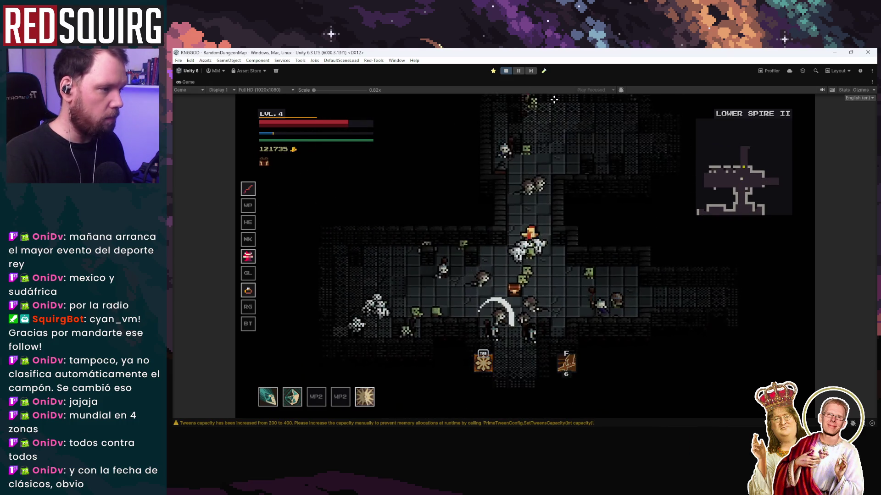
key("d")
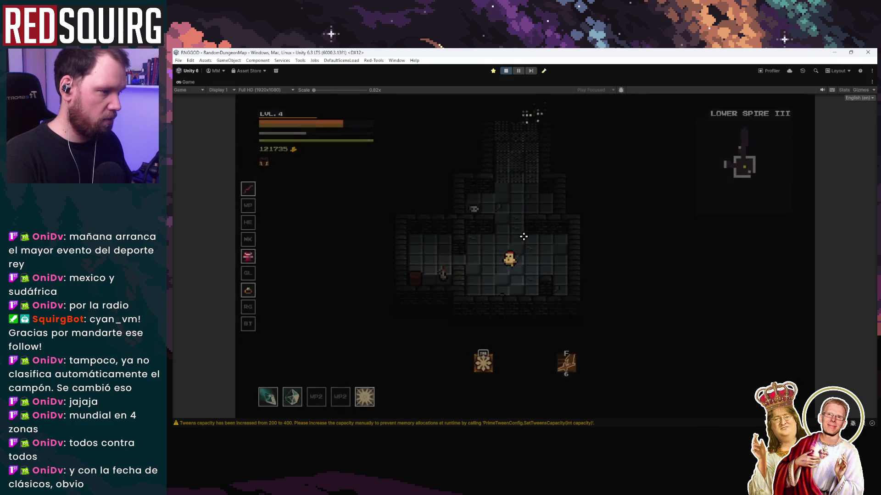
Explore Lower Spire III's wide room and eastern corridors while slashing at skeletons and zombies.
key("w")
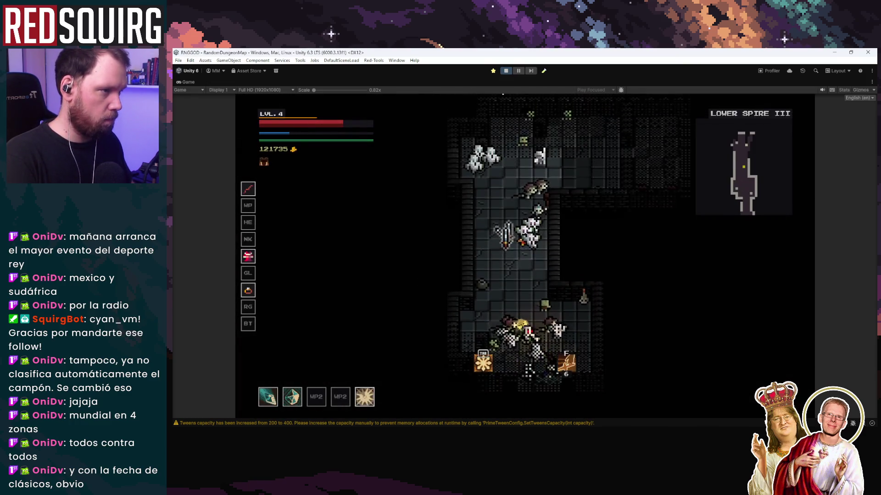
key("d")
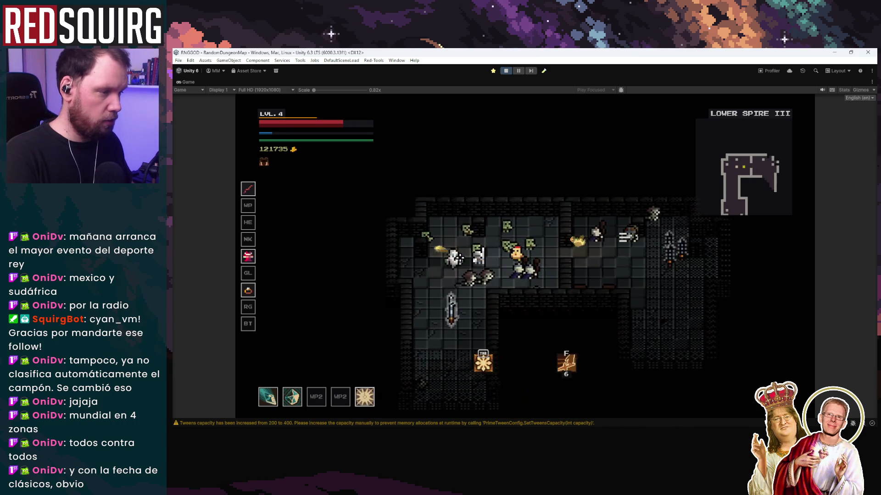
key("d")
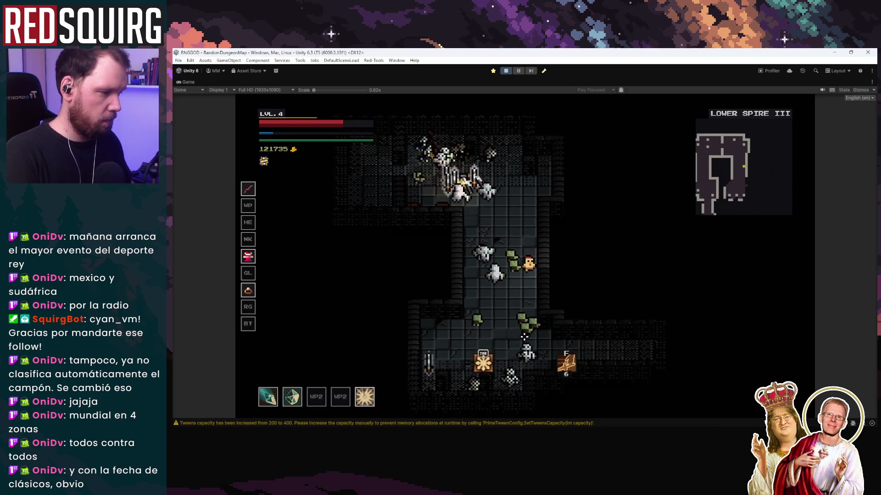
key("d")
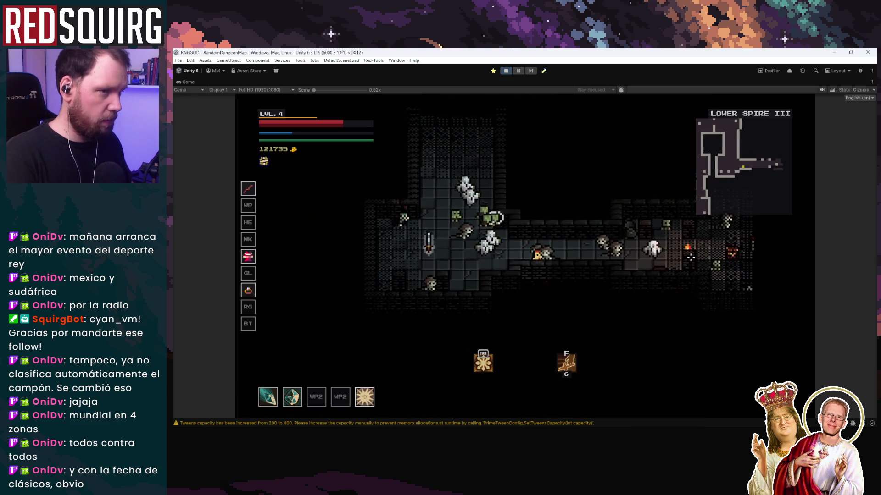
key("w")
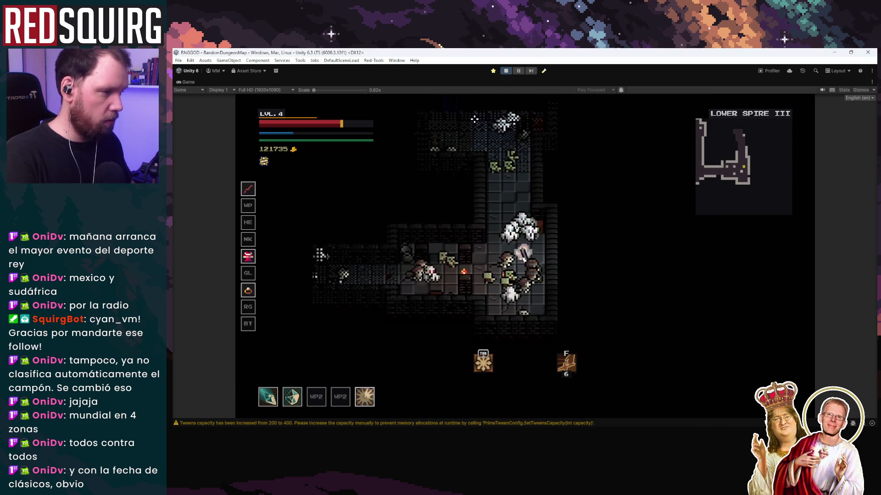
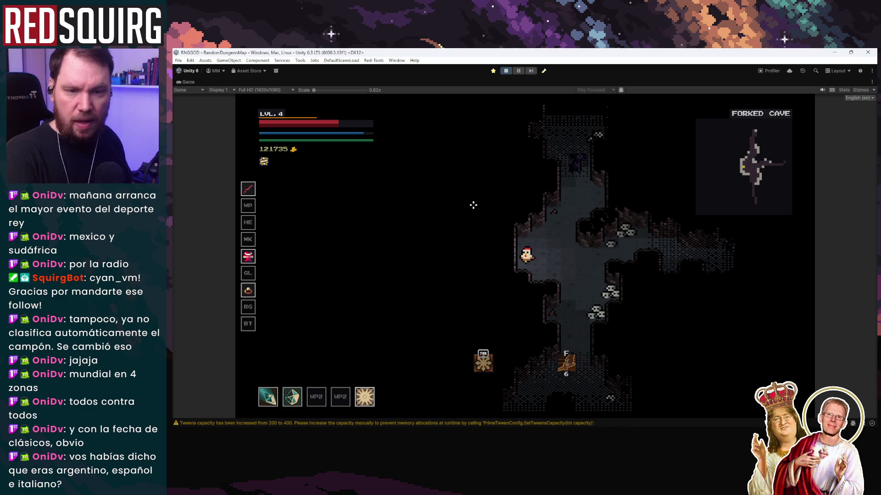
Walk east through the cave junction, then north up the passages into an enemy-filled area.
key("d")
key("d")
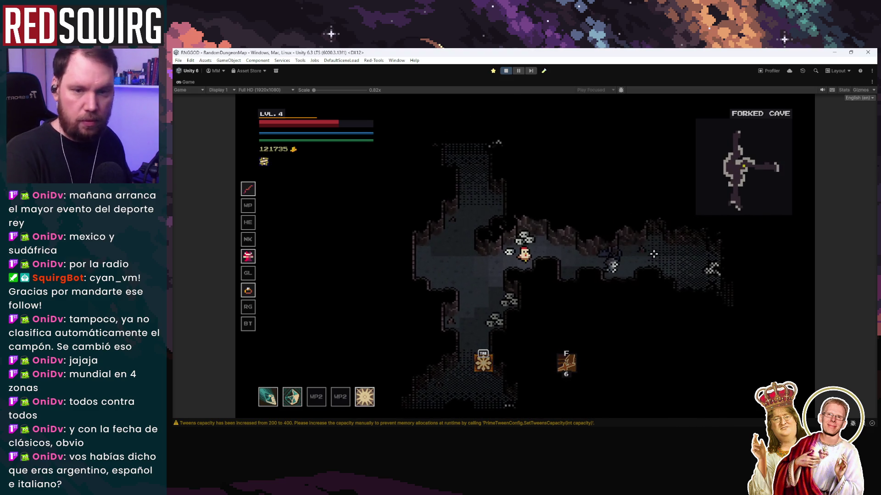
key("w")
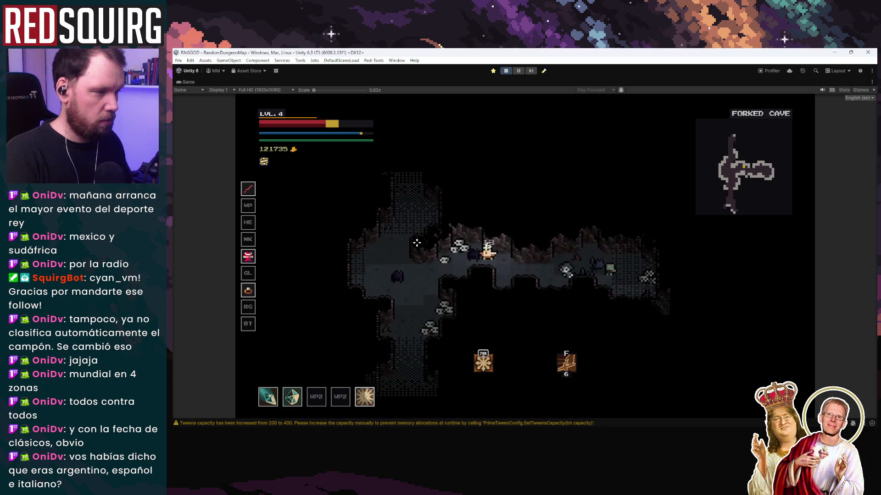
key("w")
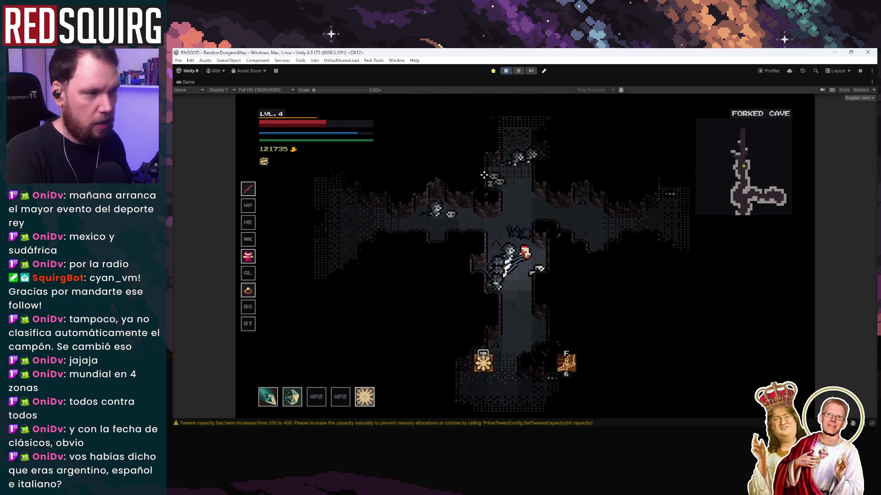
key("w")
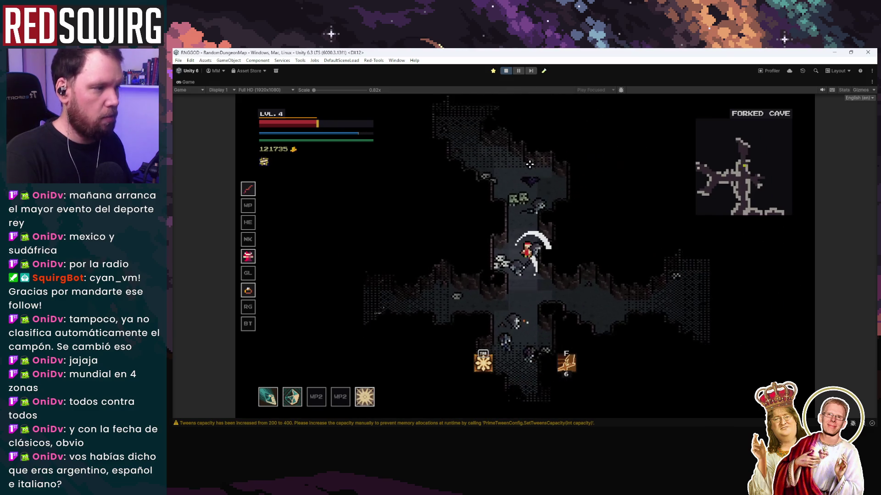
key("w")
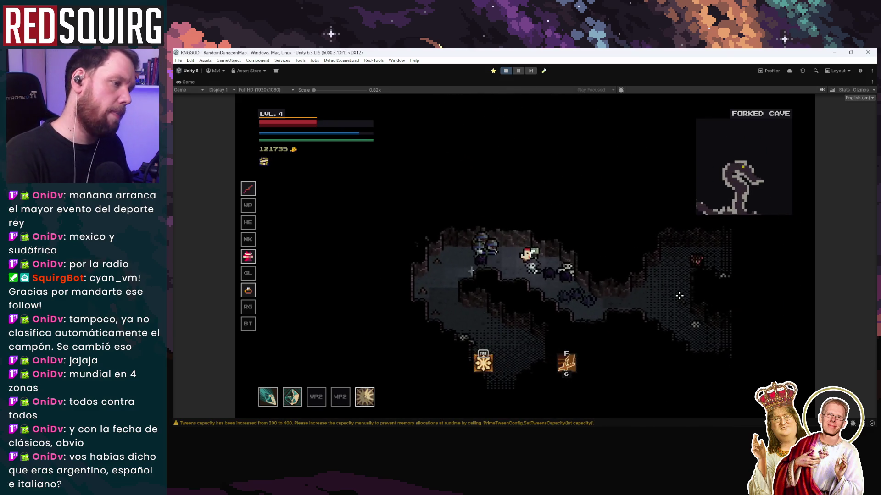
key("w")
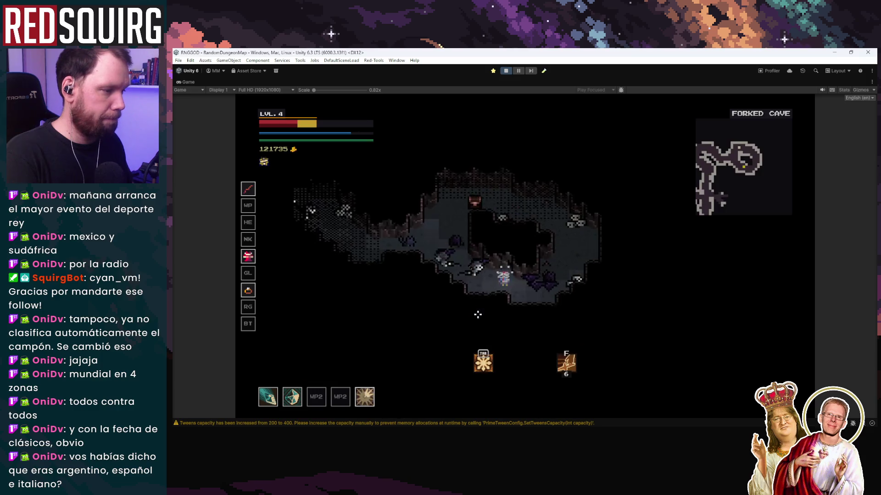
Fight leftward past the enemies, then descend through the corridors into the lower cave chamber.
key("a")
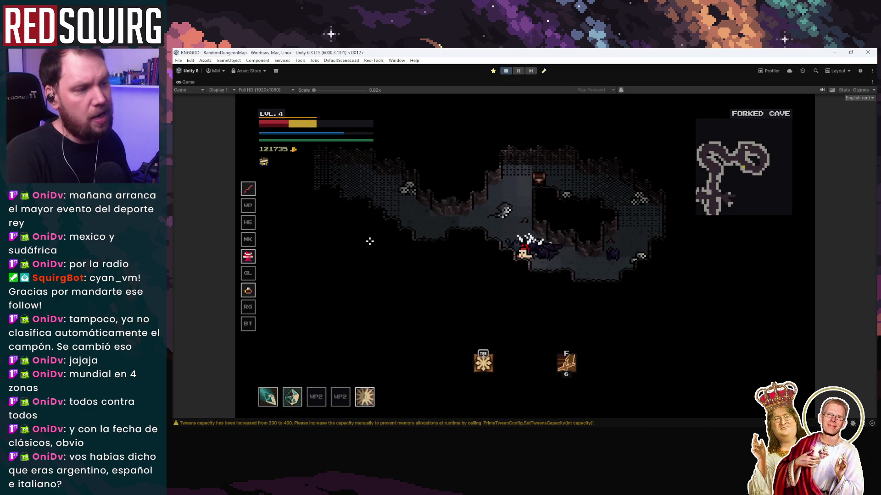
key("a")
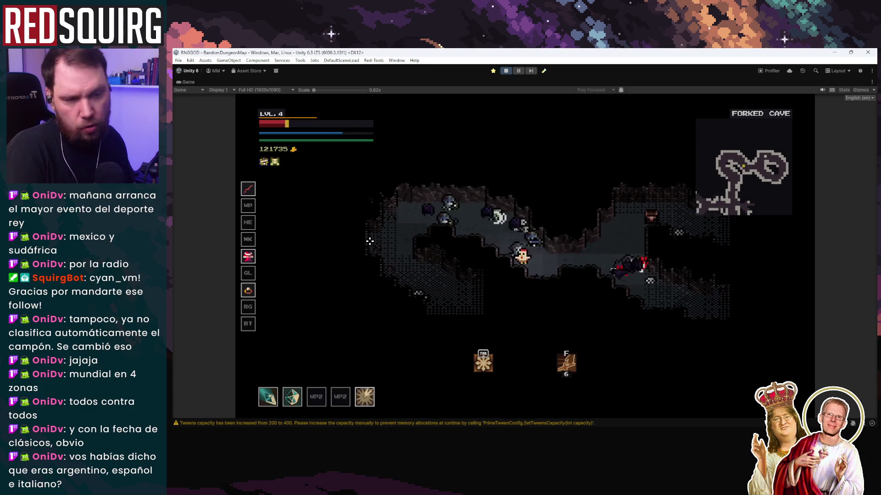
key("s")
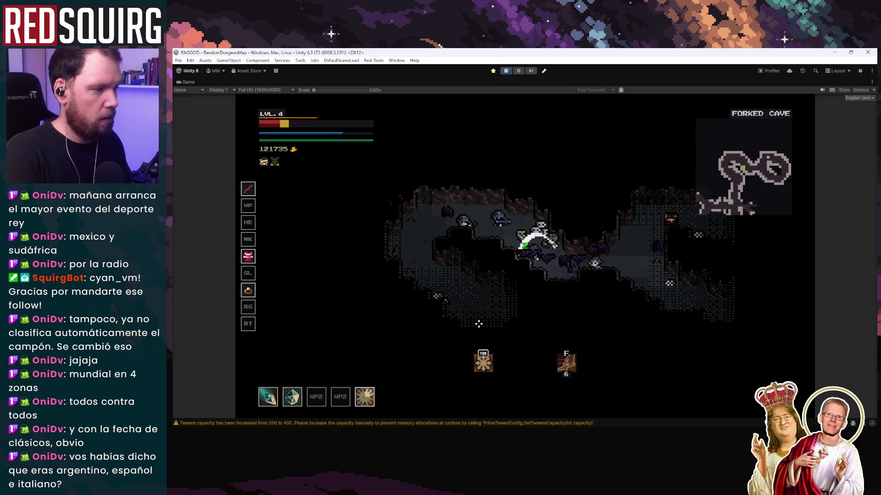
key("s")
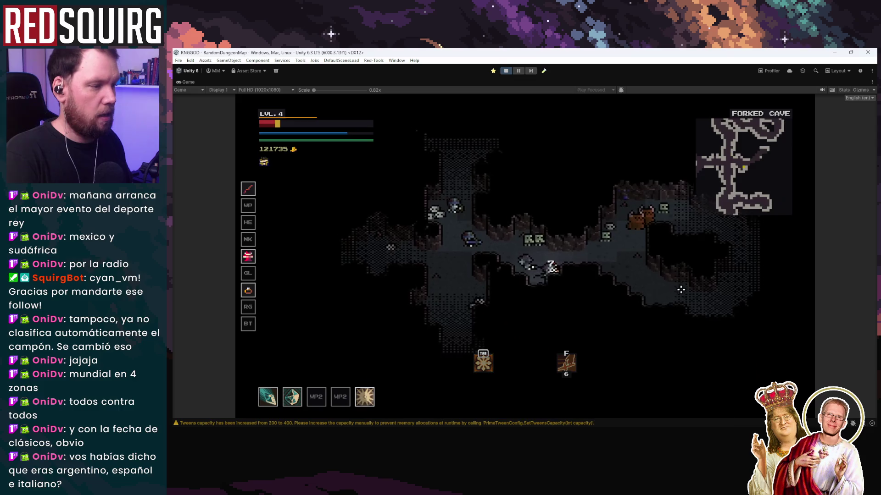
key("d")
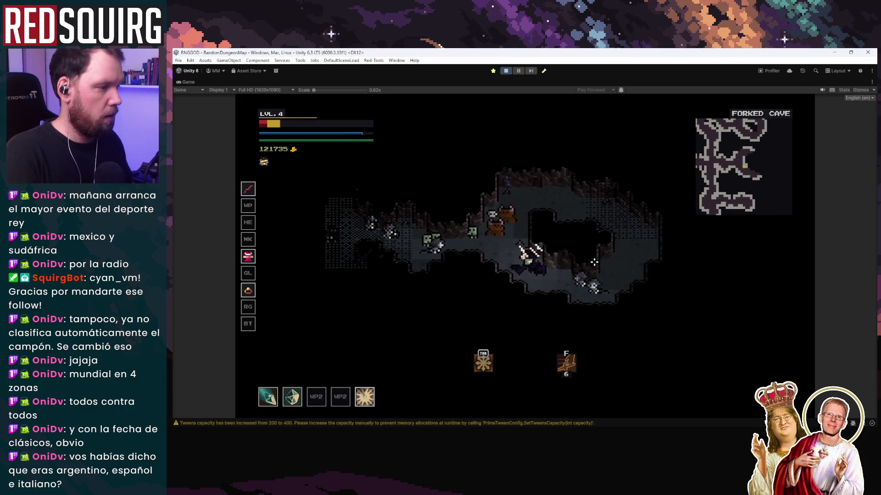
key("s")
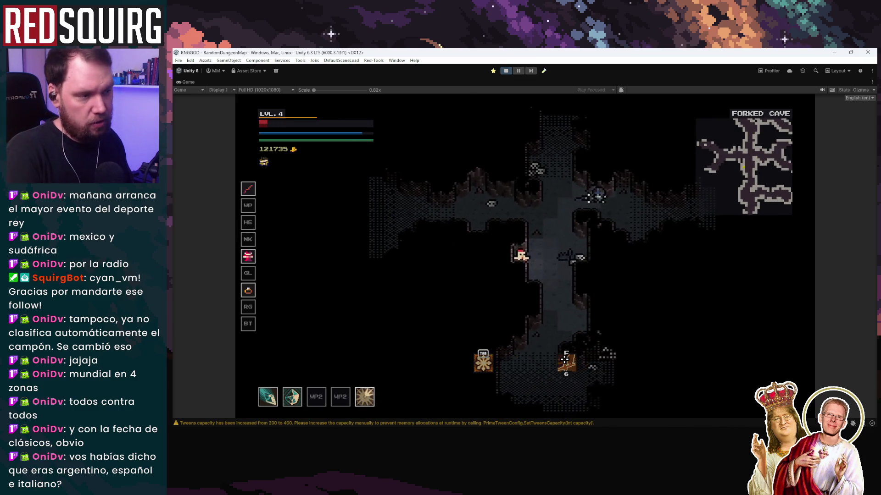
key("s")
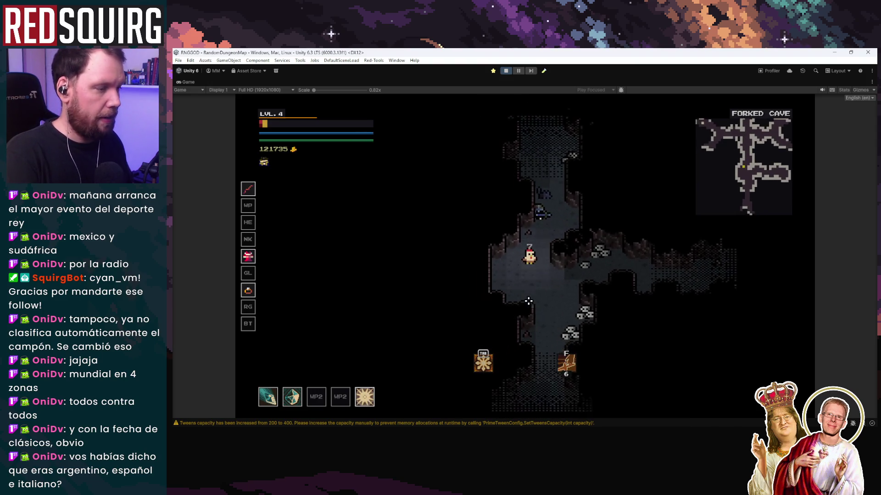
key("s")
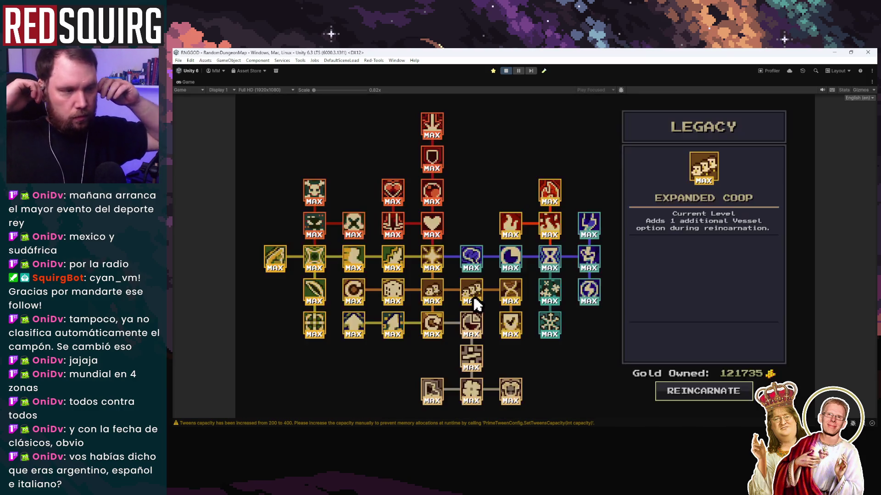
Reincarnate from the Legacy screen and claim Sun, the Hunter, for a fresh level-1 run.
left_click(710, 394)
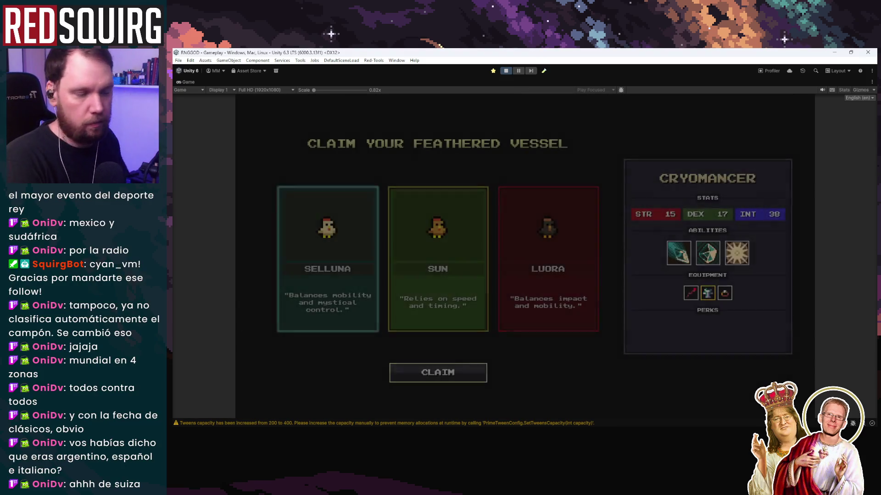
left_click(405, 320)
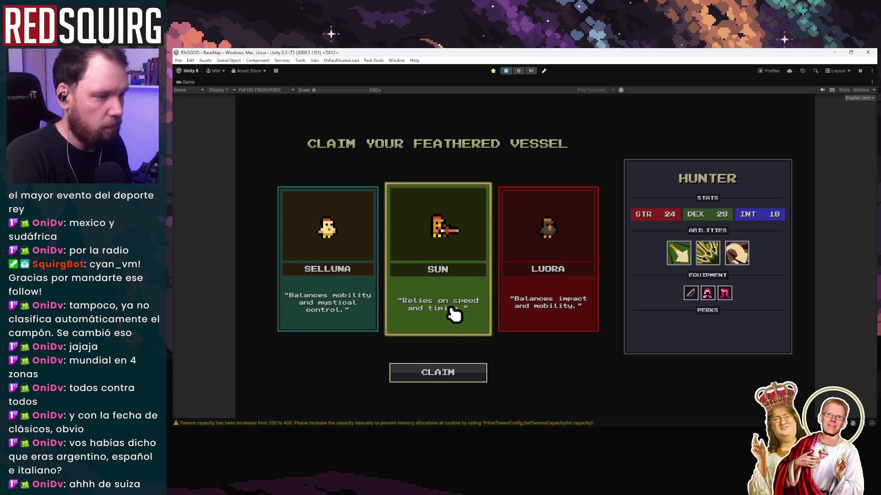
left_click(404, 371)
Walk the Hunter up and to the right across the burning village.
key("w")
key("d")
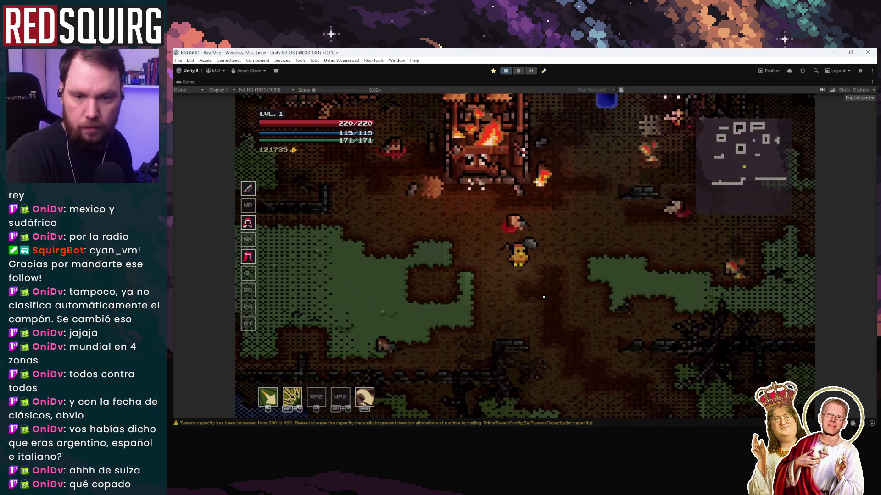
key("w")
key("d")
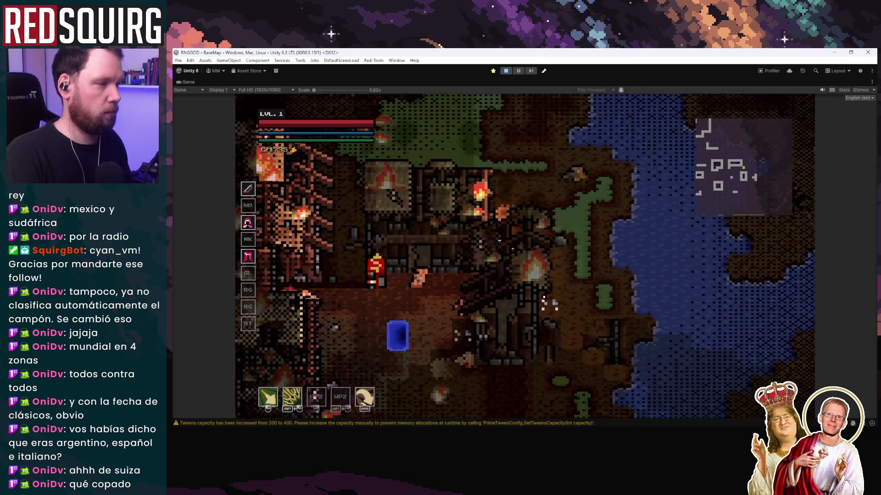
key("w")
key("d")
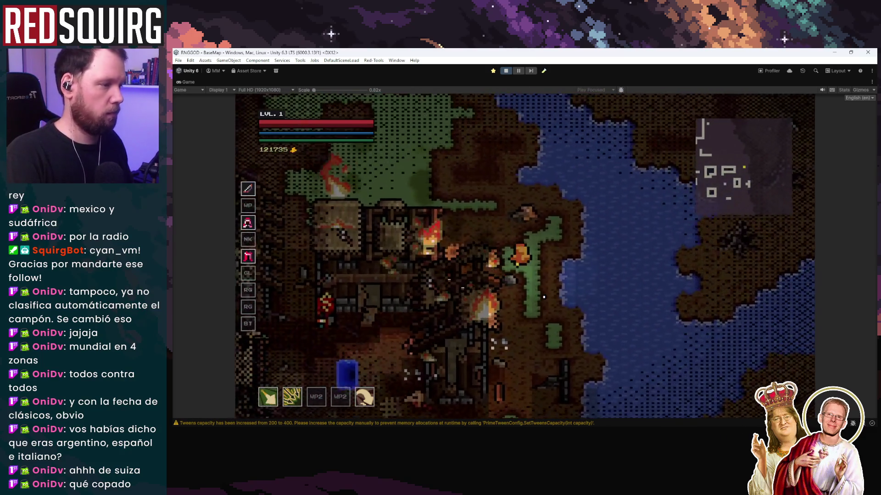
Head up and left across the base map to the grassy clearing beside the river.
key("a")
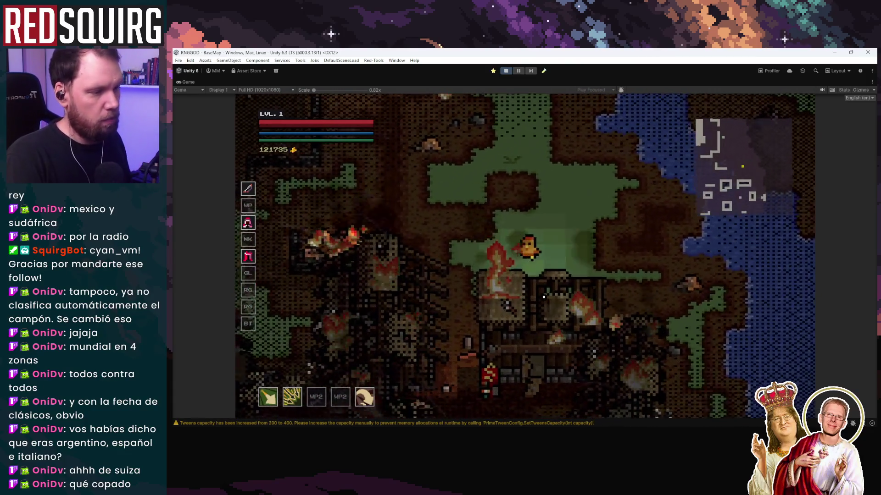
key("w")
key("a")
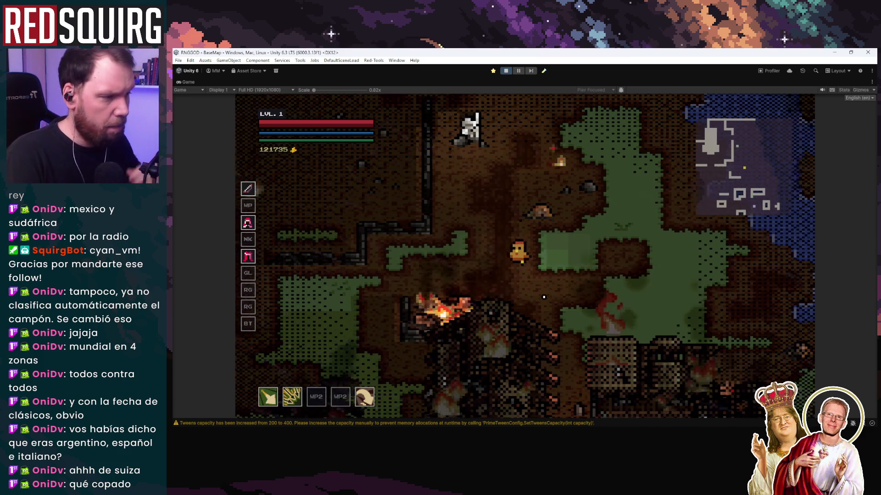
key("w")
key("a")
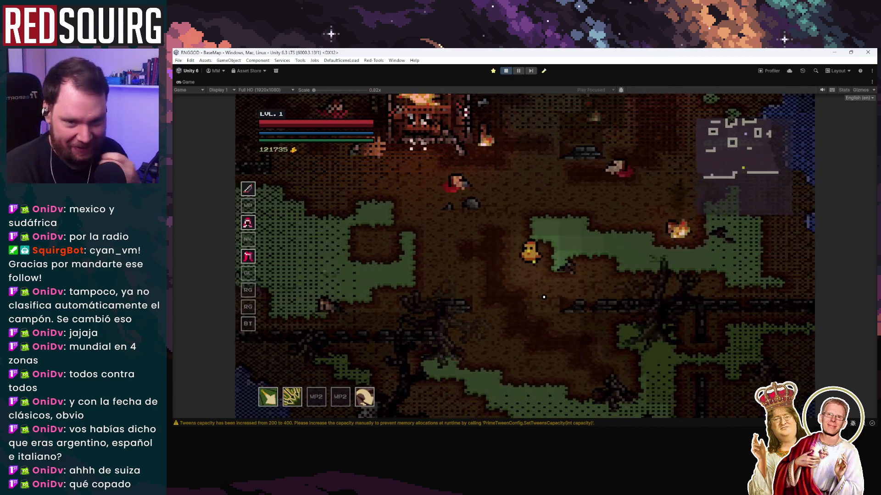
key("a")
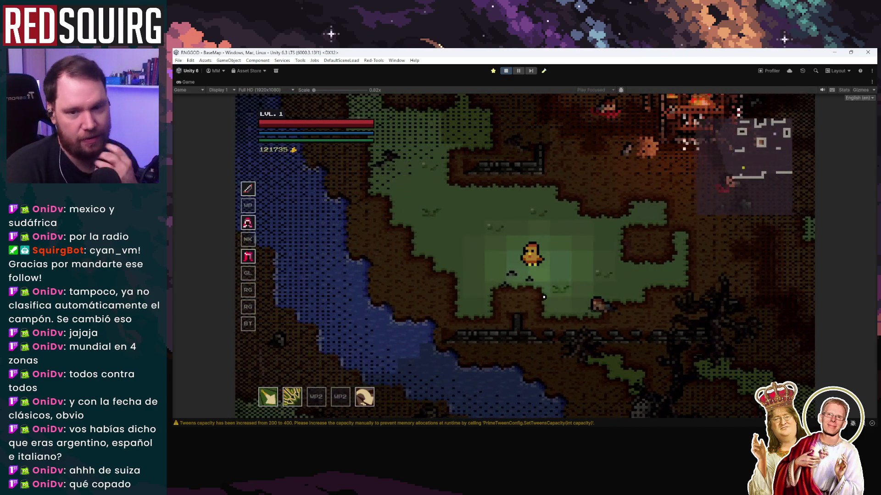
key("a")
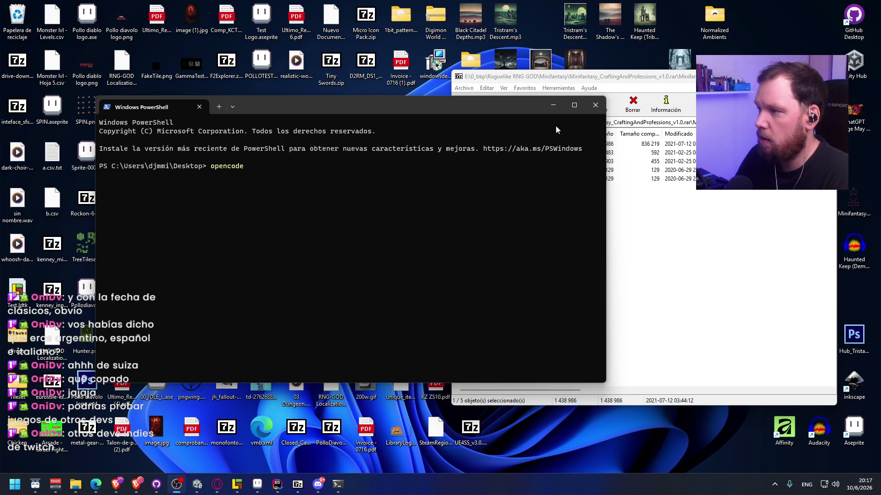
Rerun the earlier redindietools command and start Competitive Analysis for App 4689060.
key("super+Up")
key("Up")
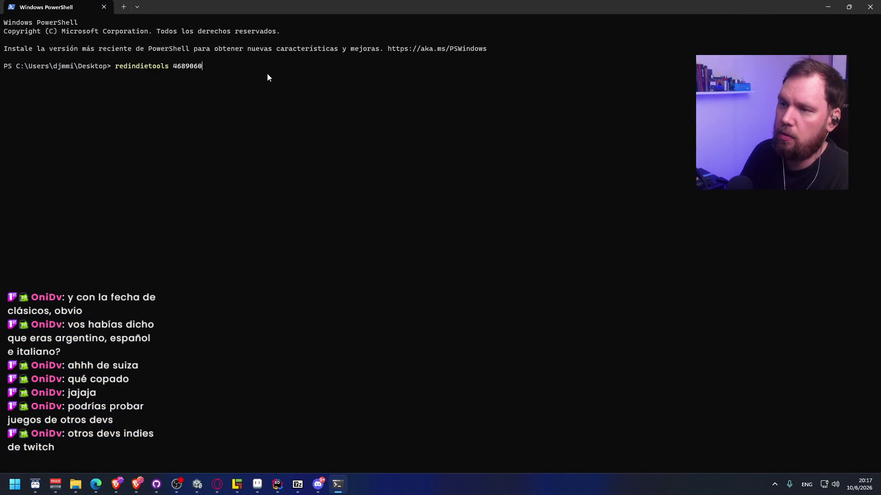
key("Return")
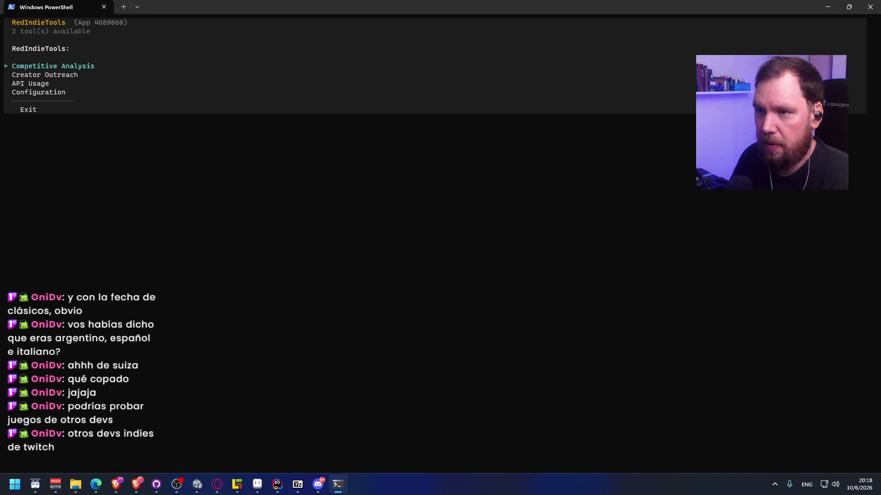
key("Return")
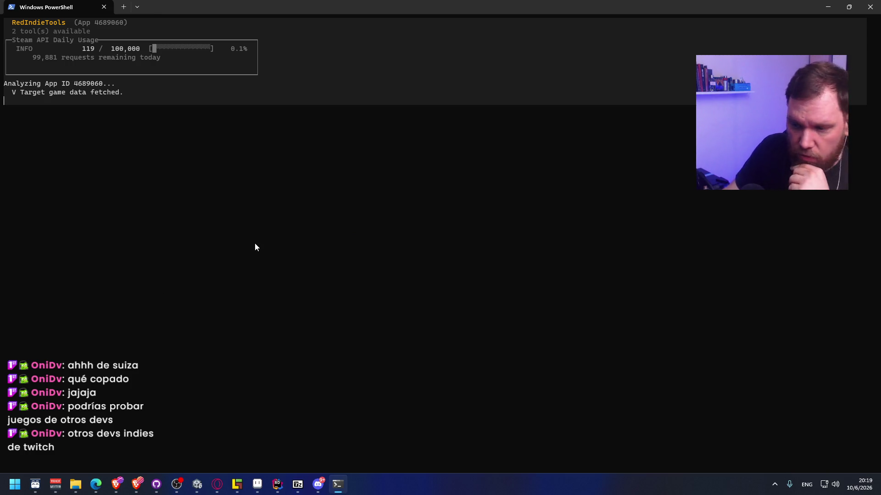
Close both leftover 7-Zip archive windows and open the analysis's Competition section in PowerShell.
mouse_move(298, 485)
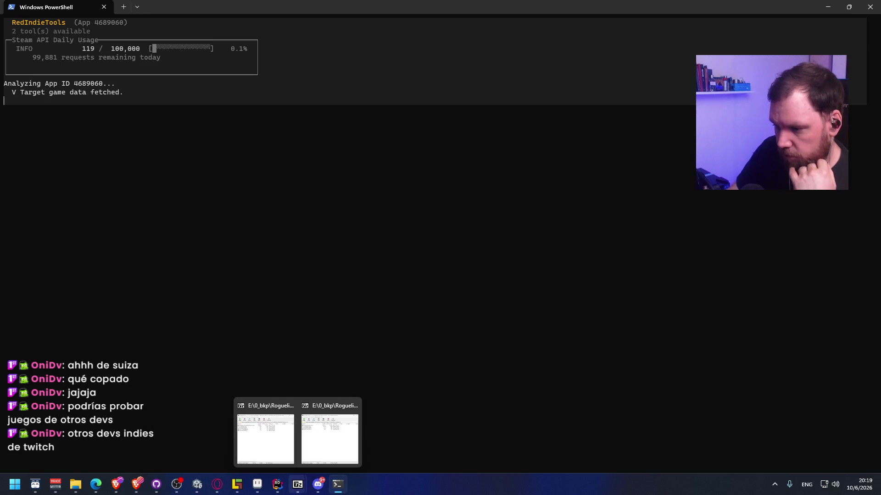
left_click(353, 406)
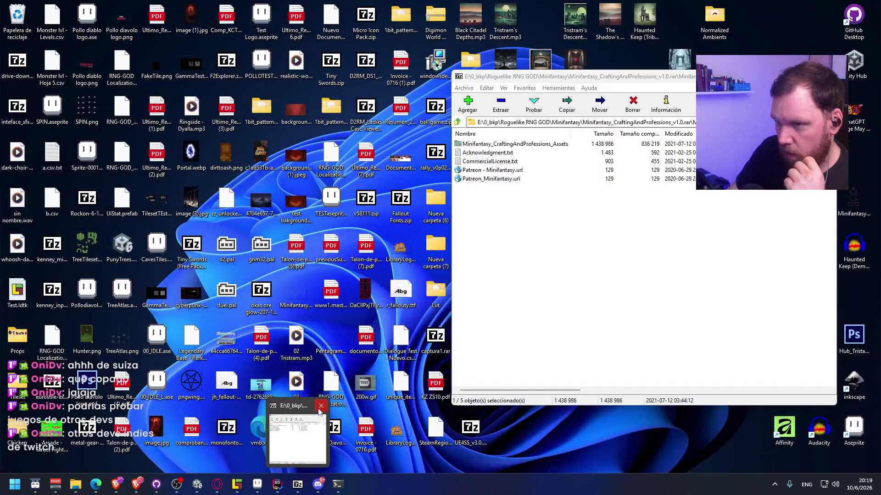
left_click(321, 406)
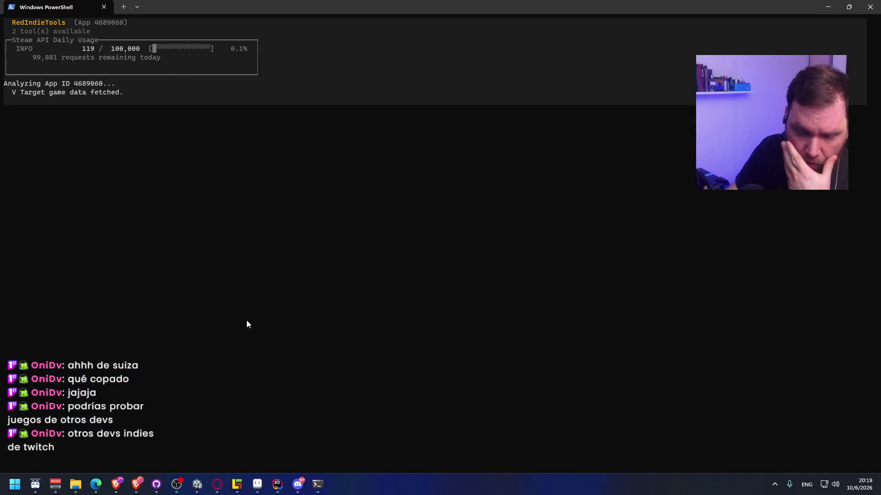
left_click(258, 106)
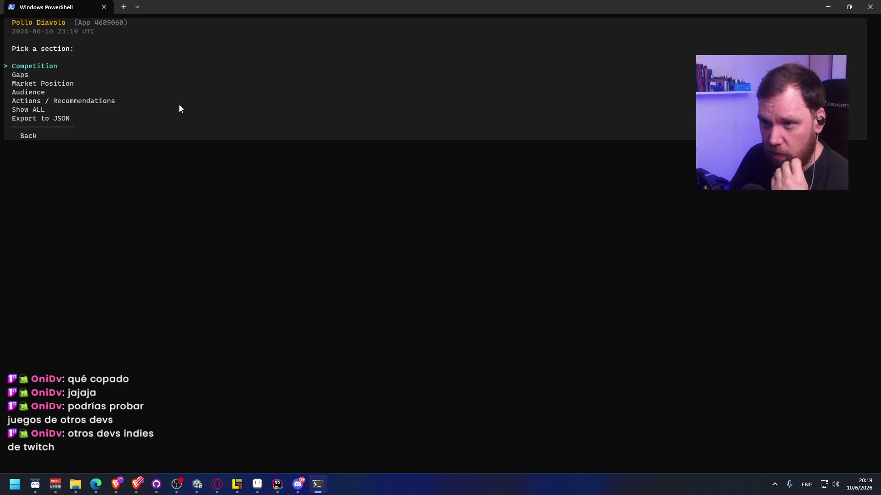
key("Return")
Select and copy The Demon Party demo title from the Competitors table.
scroll(226, 304, "up", 15)
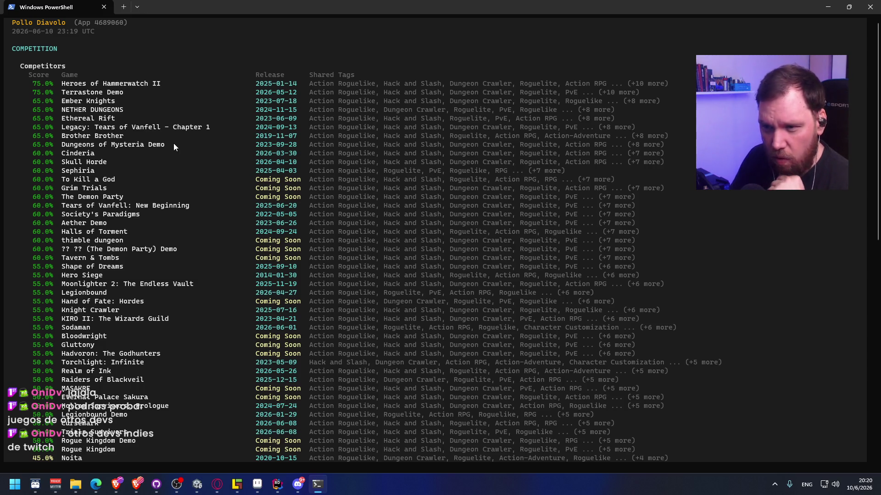
left_click_drag(74, 250, 162, 250)
right_click(143, 251)
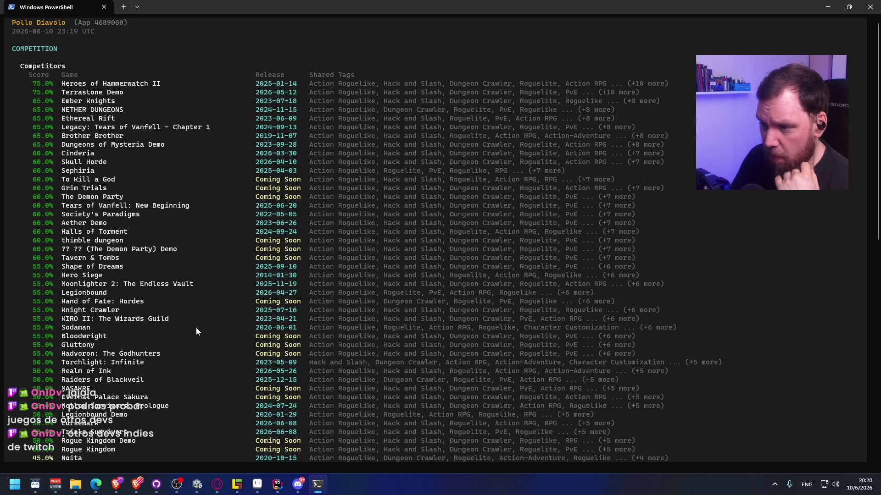
Copy the Ember Knights title, then the Dungeons of Mysteria Demo title, and bring up the browser.
scroll(197, 328, "down", 2)
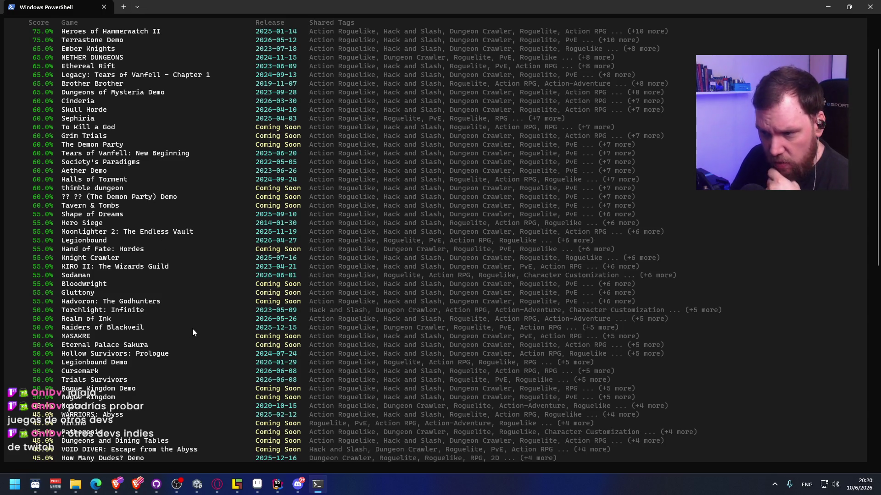
scroll(193, 329, "down", 9)
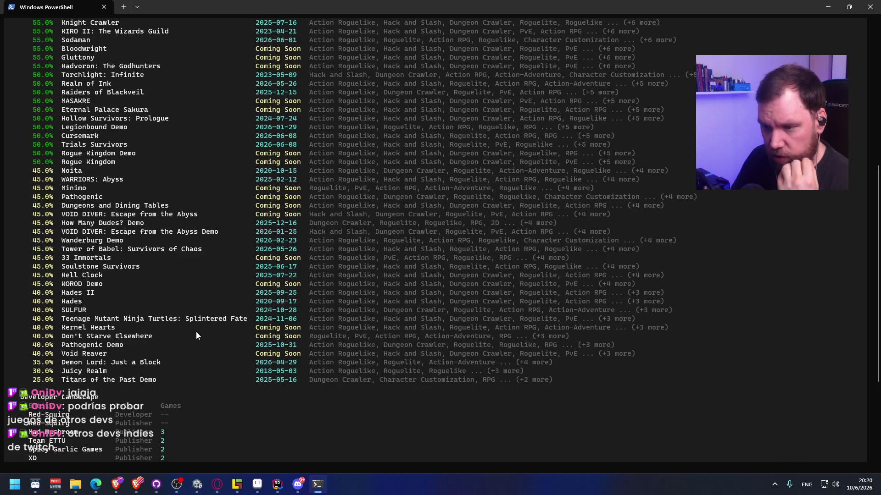
scroll(197, 331, "up", 11)
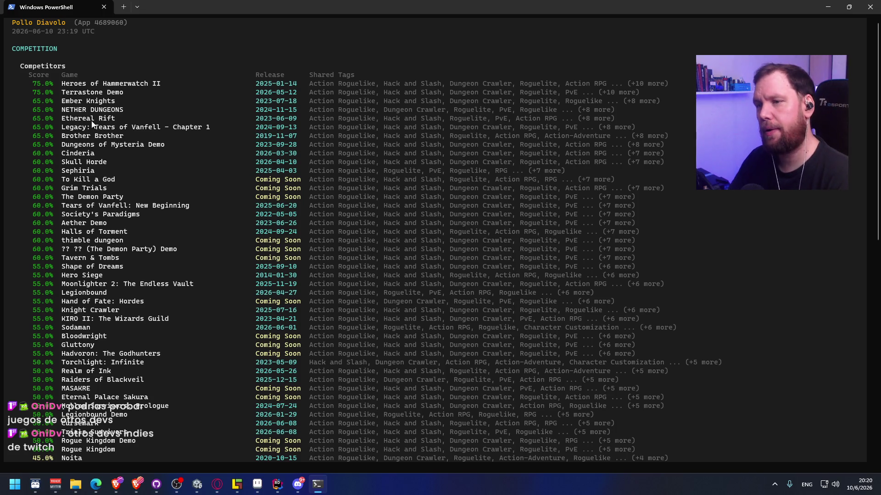
left_click_drag(63, 103, 115, 102)
key("ctrl+c")
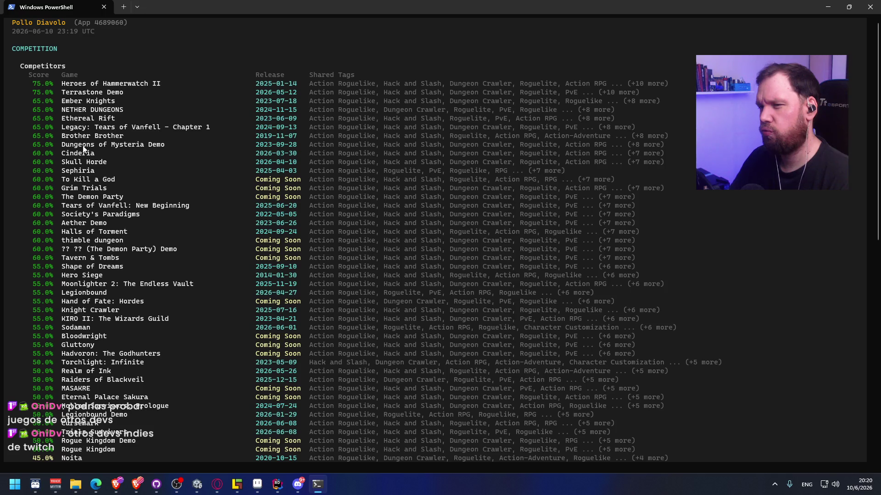
left_click_drag(75, 146, 176, 148)
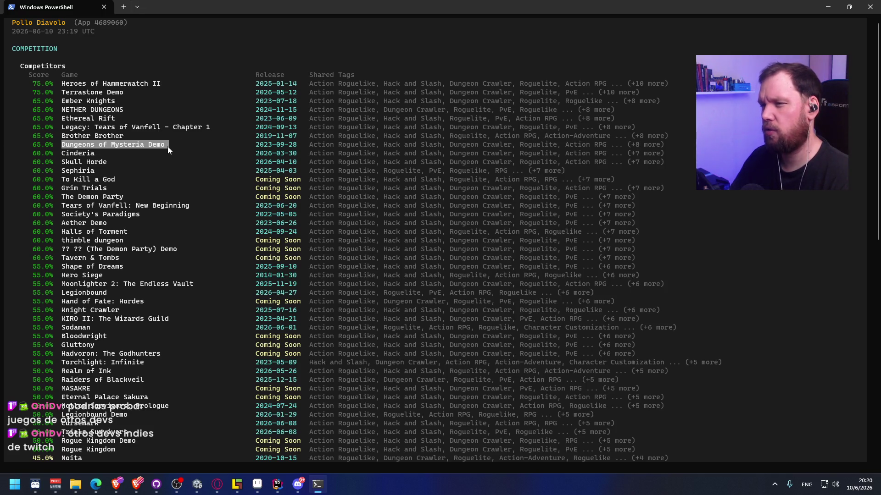
key("ctrl+c")
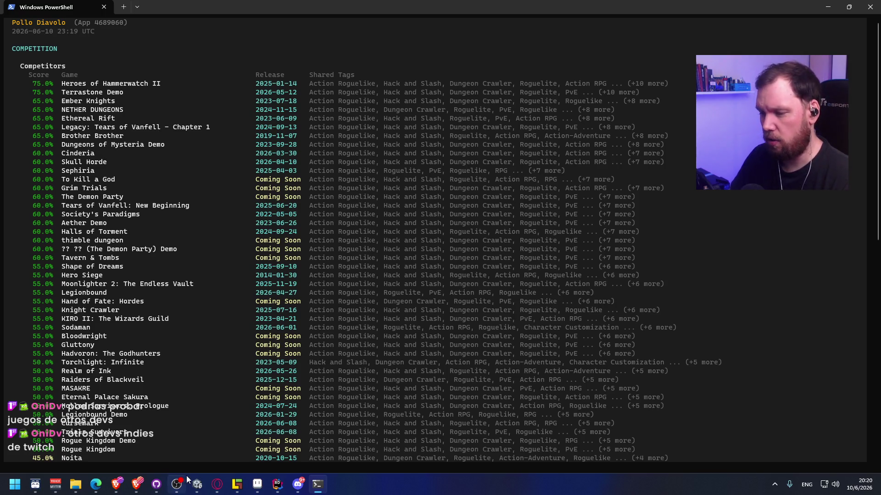
mouse_move(219, 488)
left_click(225, 459)
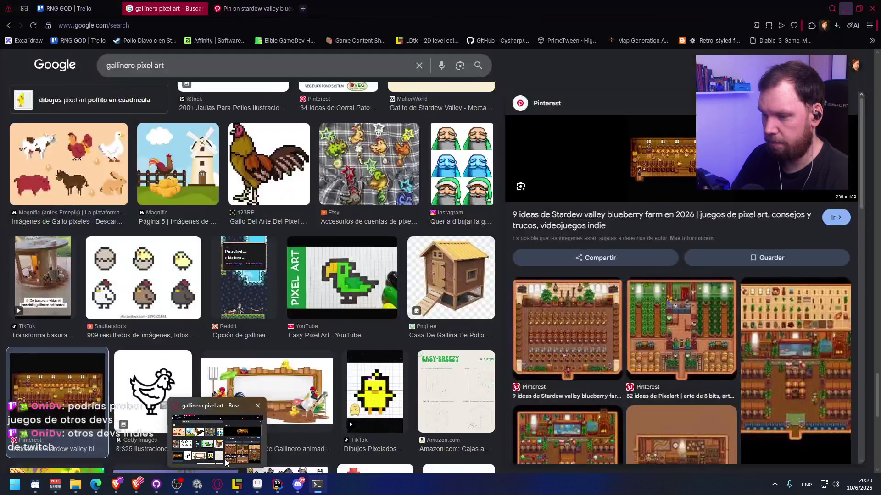
Search the web for 'Dungeons of Mysteria Demo' and open its Steam store page.
left_click(227, 25)
key("ctrl+v")
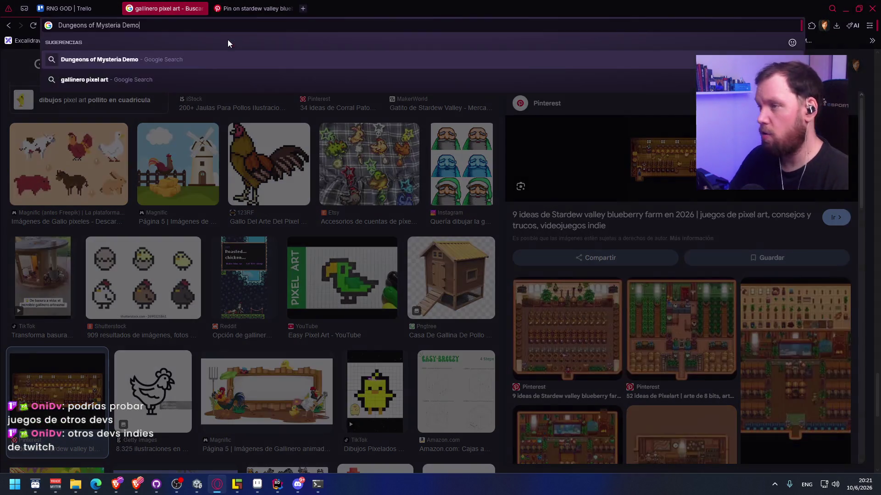
key("Return")
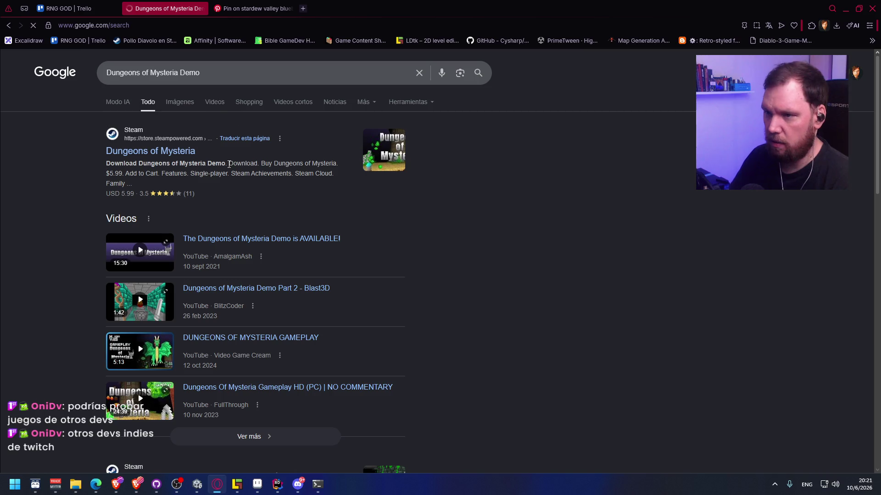
left_click_drag(183, 257, 252, 256)
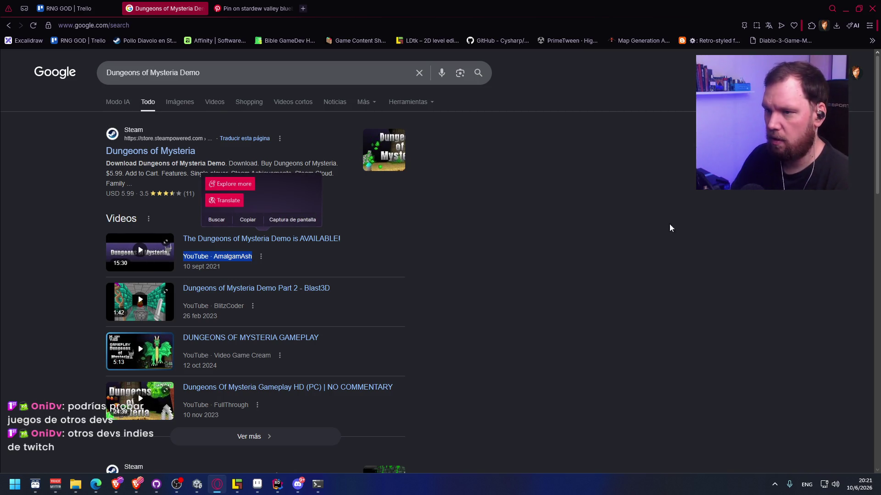
left_click(127, 152)
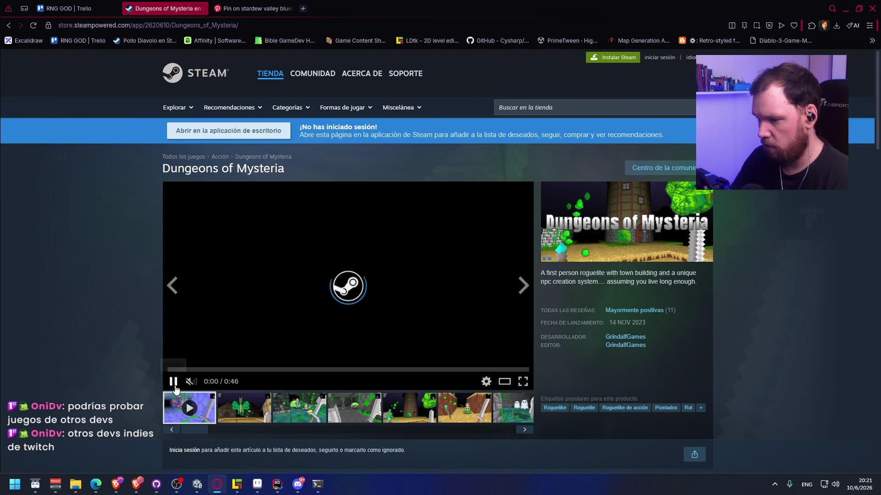
Browse the cave, tower, dungeon, ghost and red-blob screenshots, then return to PowerShell.
left_click(296, 420)
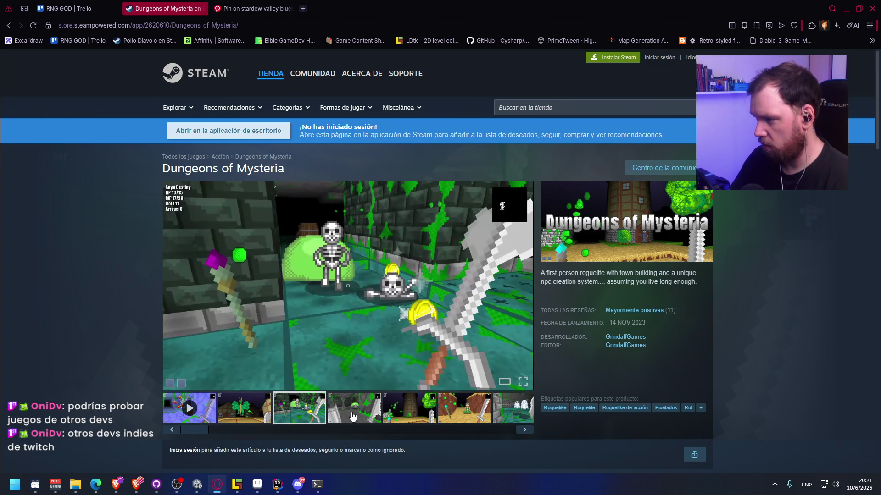
left_click(357, 415)
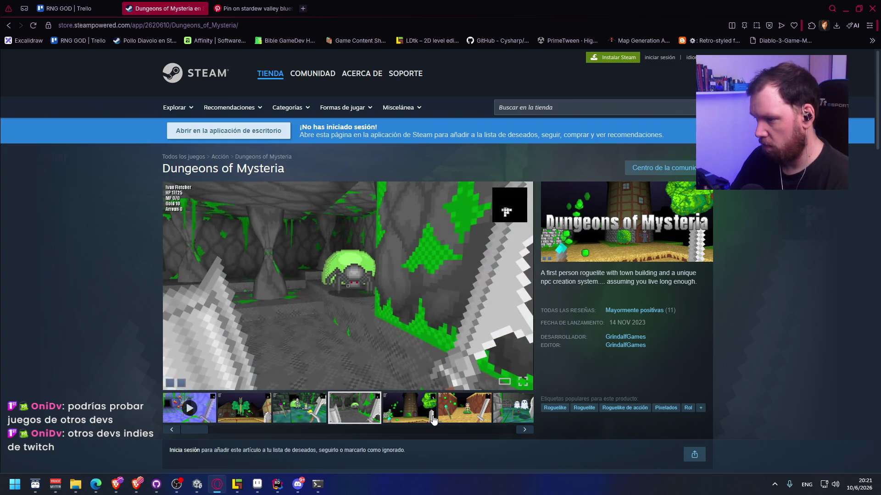
left_click(407, 415)
left_click(472, 415)
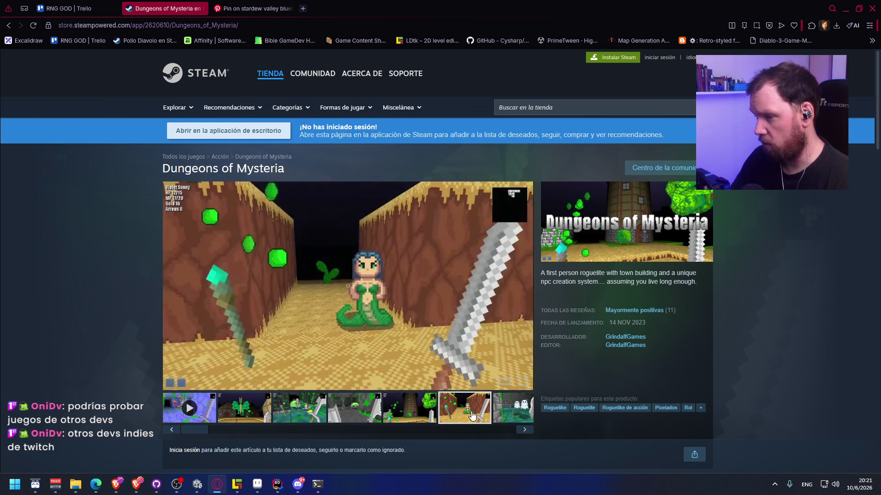
left_click(508, 418)
left_click(509, 414)
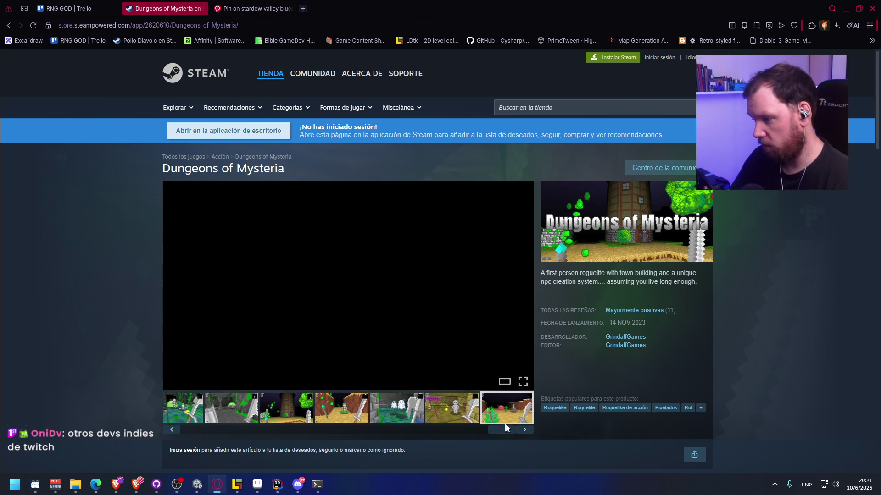
left_click_drag(500, 432, 197, 429)
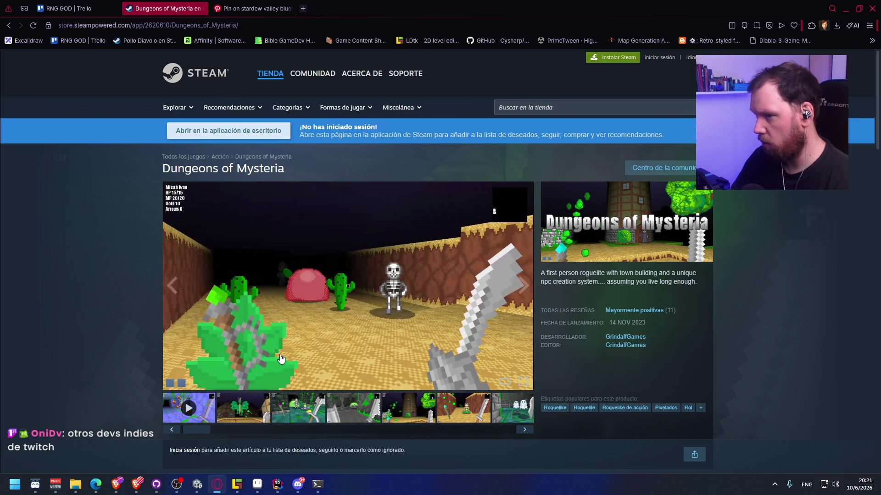
scroll(279, 354, "down", 5)
scroll(280, 354, "down", 4)
scroll(280, 353, "up", 9)
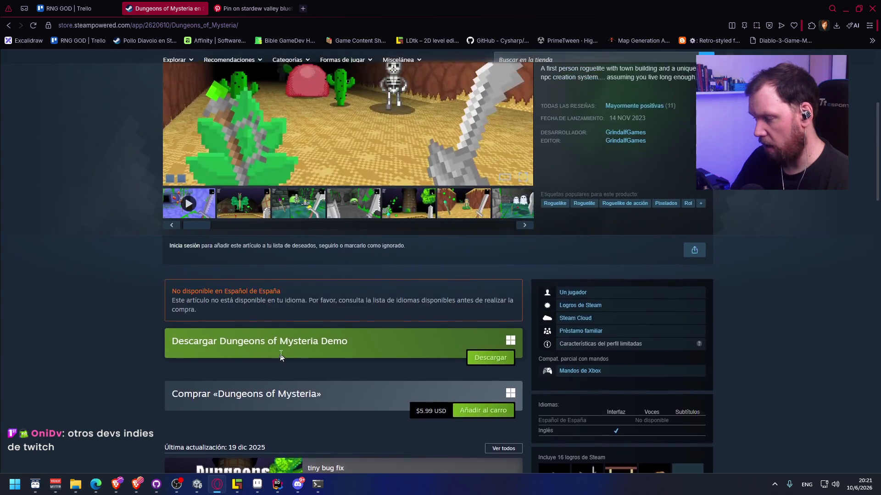
key("alt+Tab")
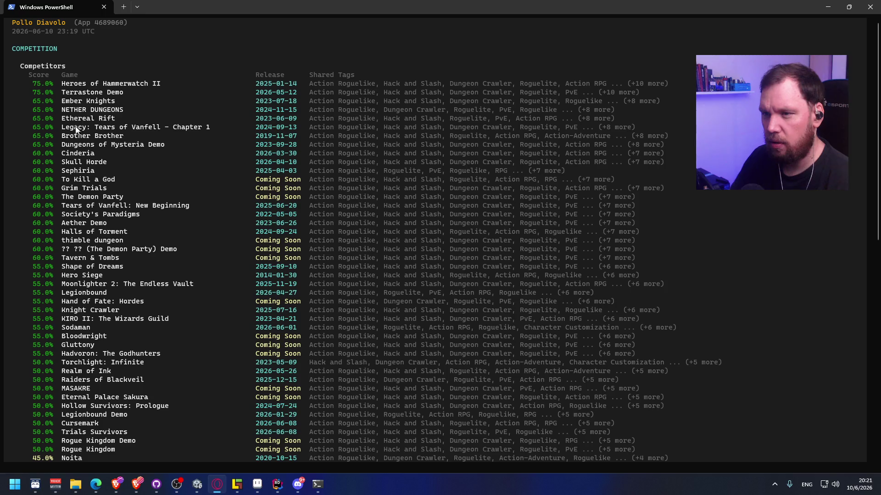
Copy the 'Legacy: Tears of Vanfell - Chapter 1' title from the competitor list and switch to Opera.
left_click_drag(62, 128, 180, 130)
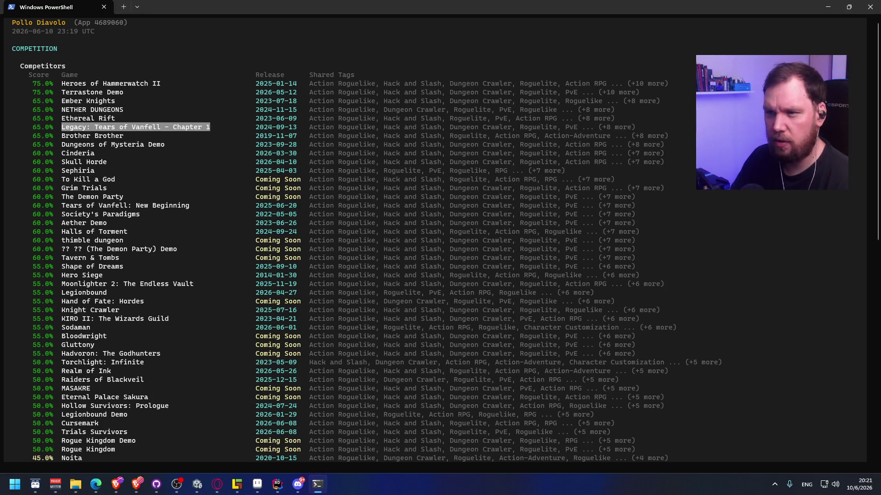
key("ctrl+c")
key("alt+Tab")
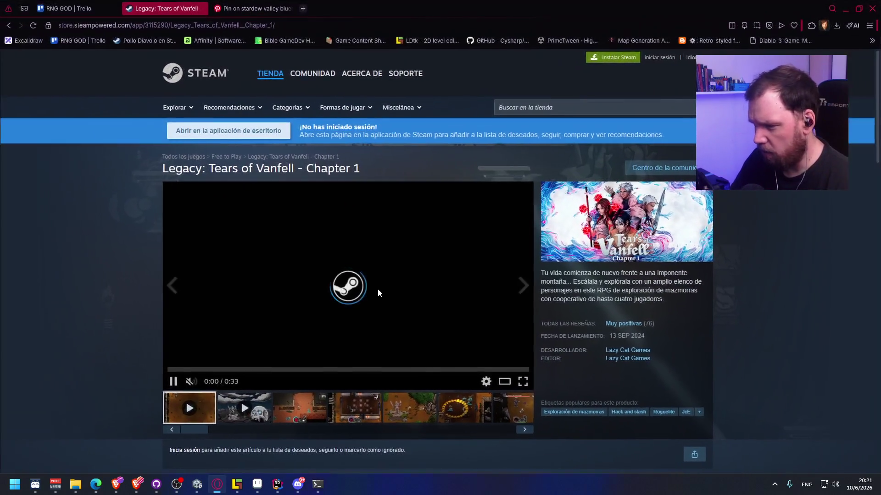
Flip through the Legacy gameplay screenshots, including the Tower Knight boss and equipment chest, then return.
left_click(305, 410)
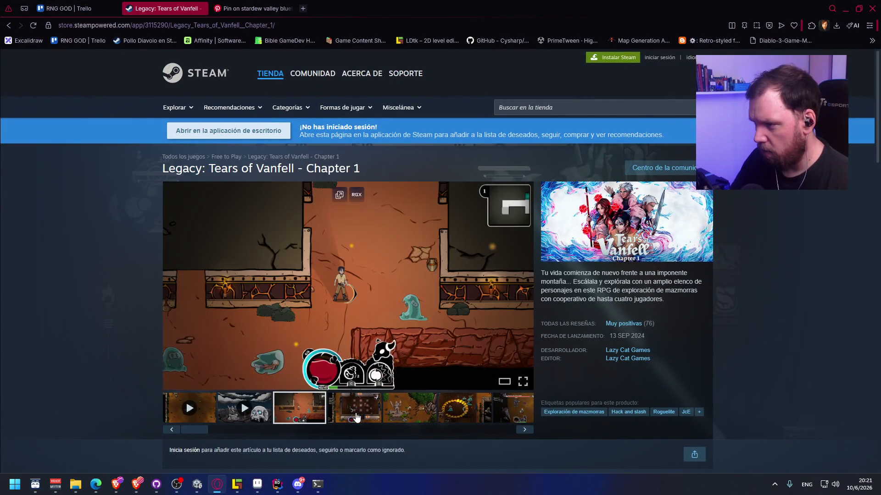
left_click(356, 417)
left_click(410, 413)
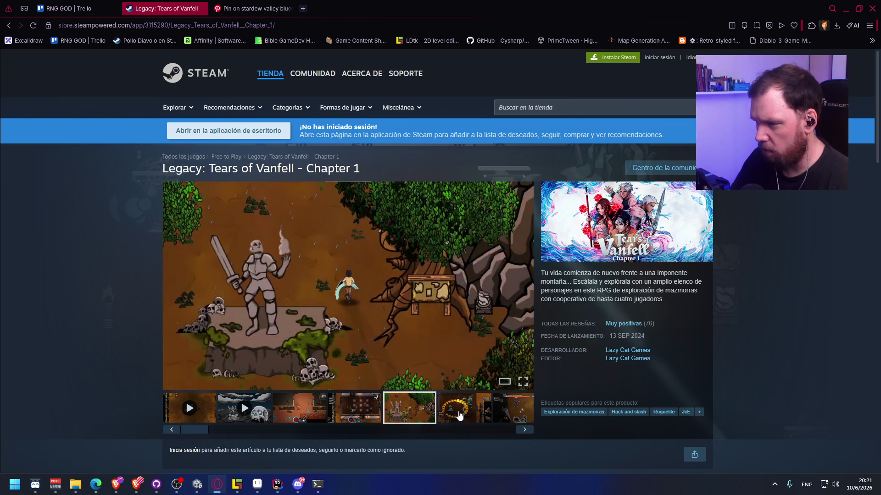
left_click(459, 414)
left_click(505, 413)
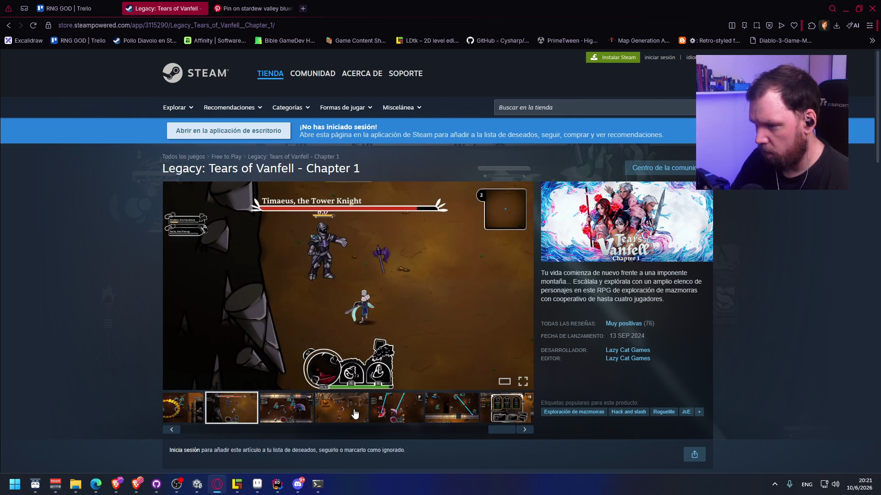
left_click(355, 415)
left_click(399, 412)
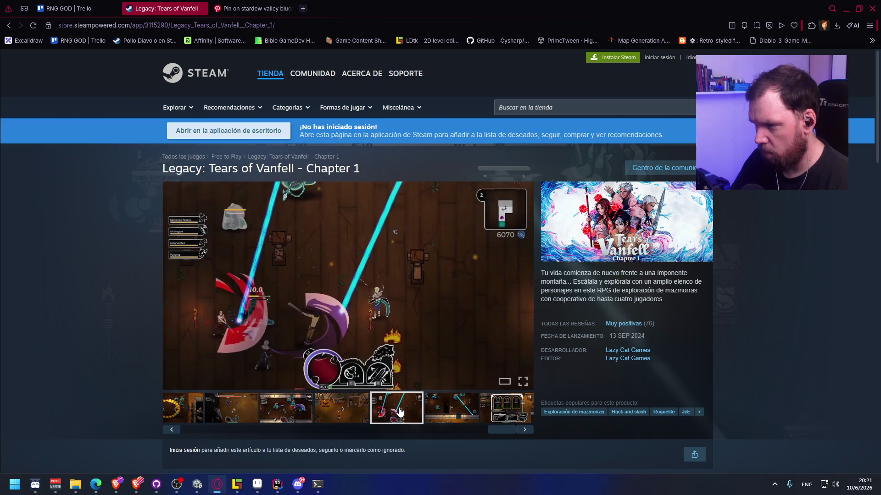
left_click(445, 412)
left_click(495, 415)
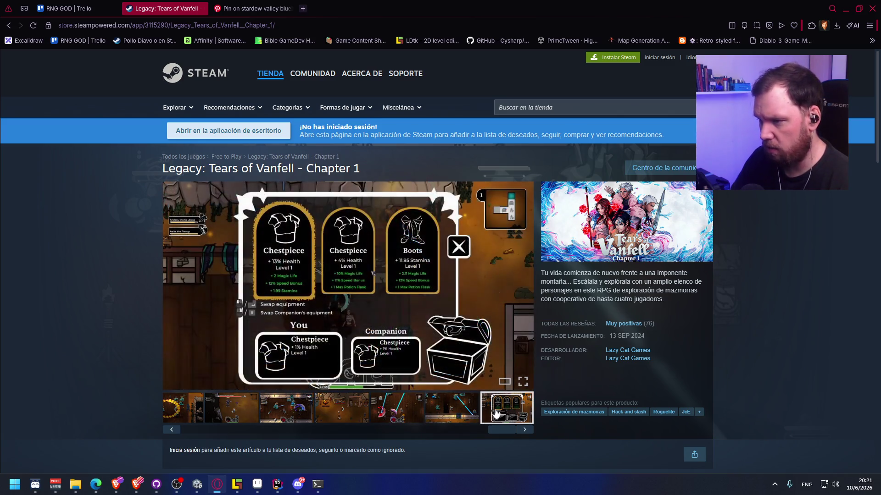
key("alt+Tab")
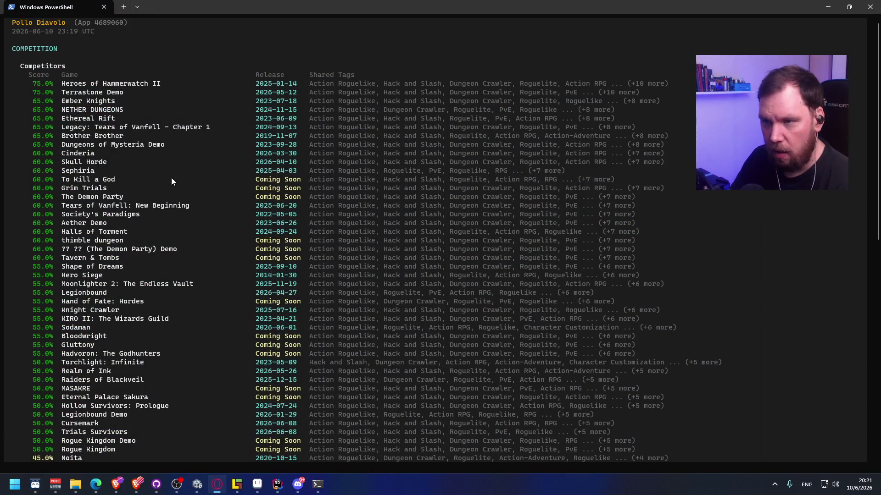
Copy the 'Terrastone Demo' name from the competitor list and switch to the browser.
left_click_drag(62, 93, 115, 92)
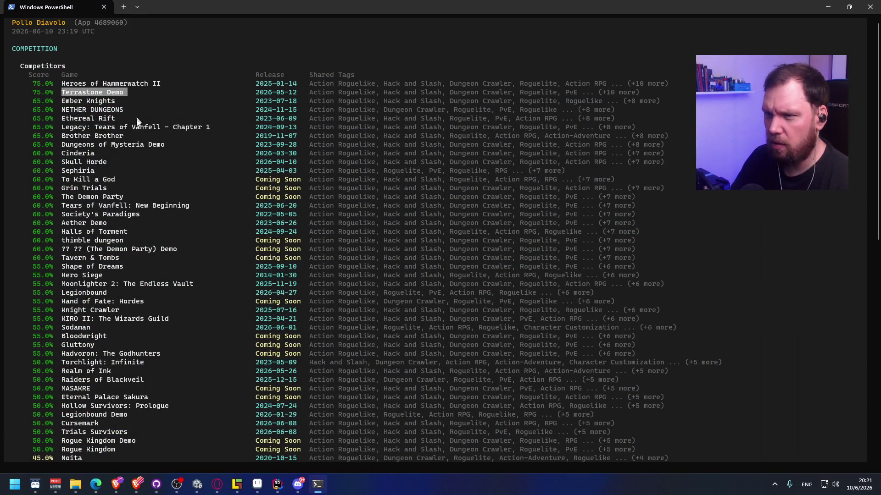
key("ctrl+c")
key("alt+Tab")
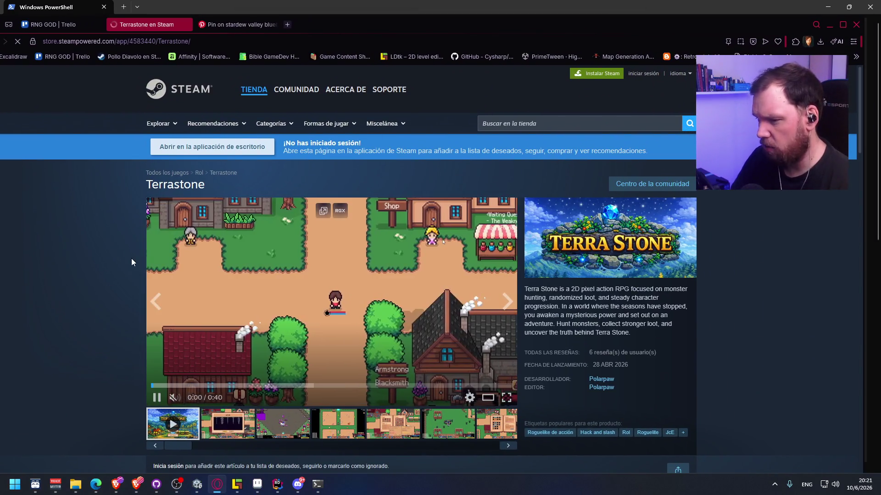
Step through the Terrastone screenshots, including Status/Inventory and the skill book, then hide the browser.
left_click(355, 435)
left_click(407, 430)
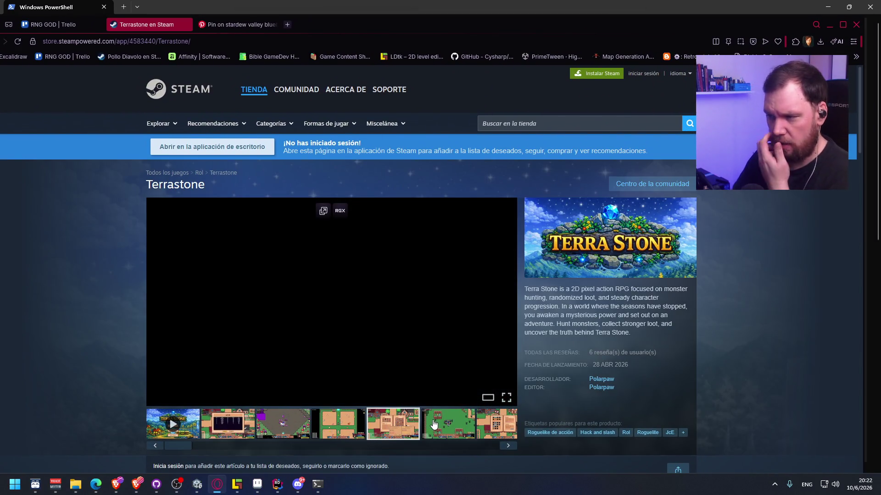
left_click(434, 426)
left_click(481, 427)
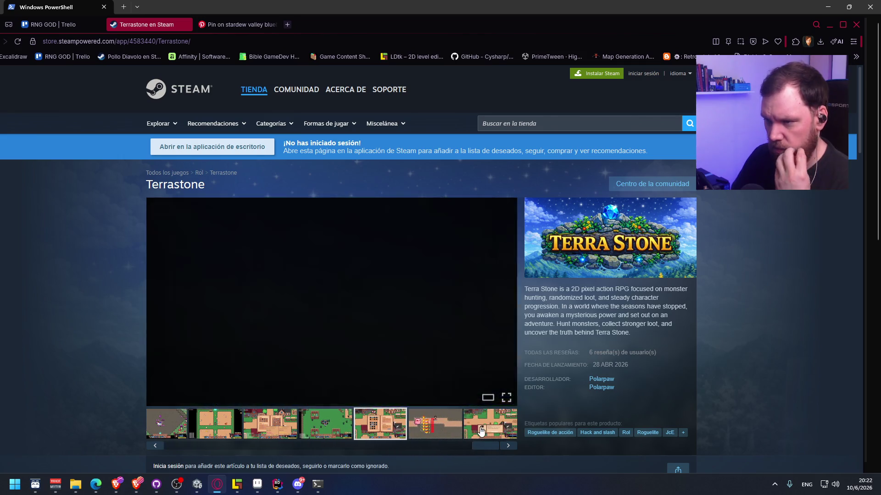
left_click(447, 426)
key("alt+Tab")
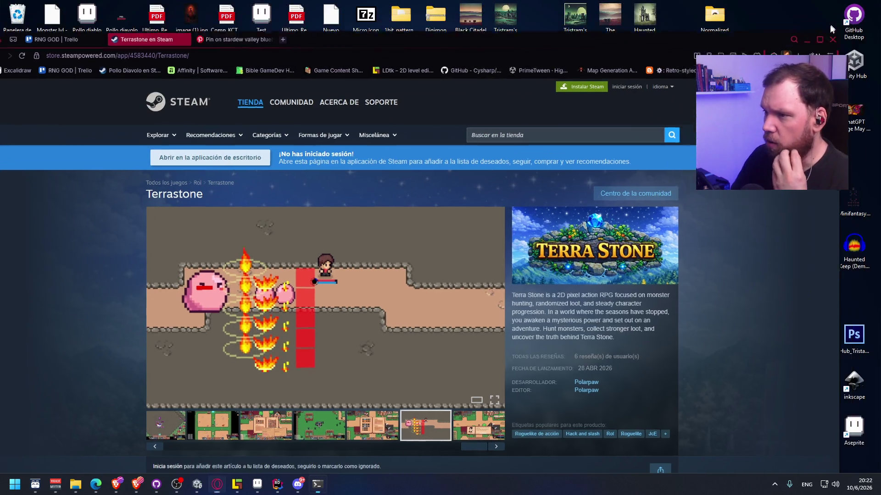
left_click(828, 23)
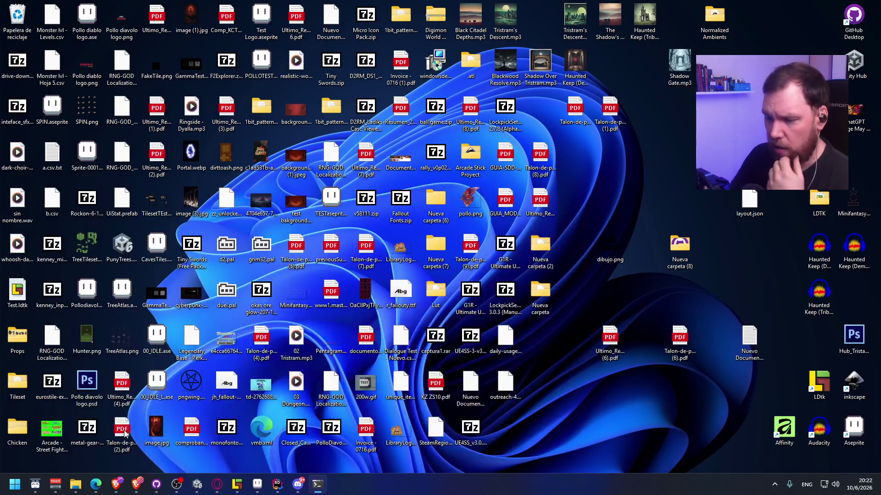
Restore and maximize PowerShell, then copy the 'To Kill a God' title from the list.
mouse_move(324, 492)
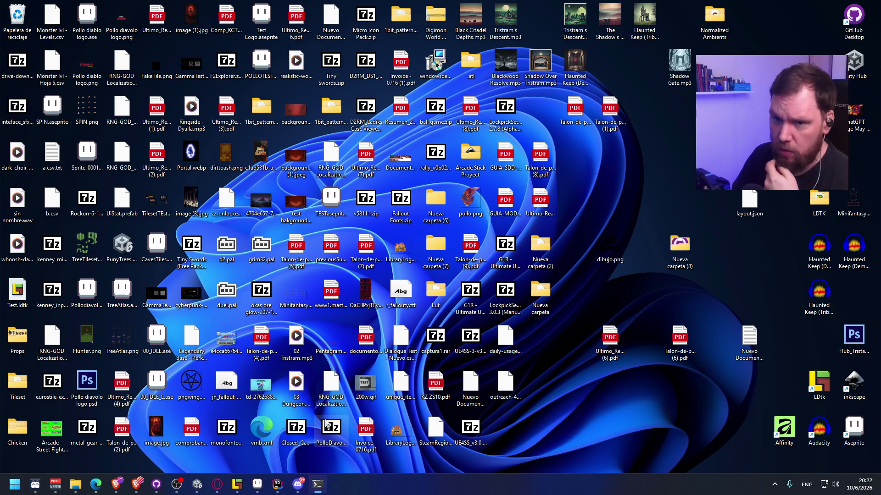
key("alt+Tab")
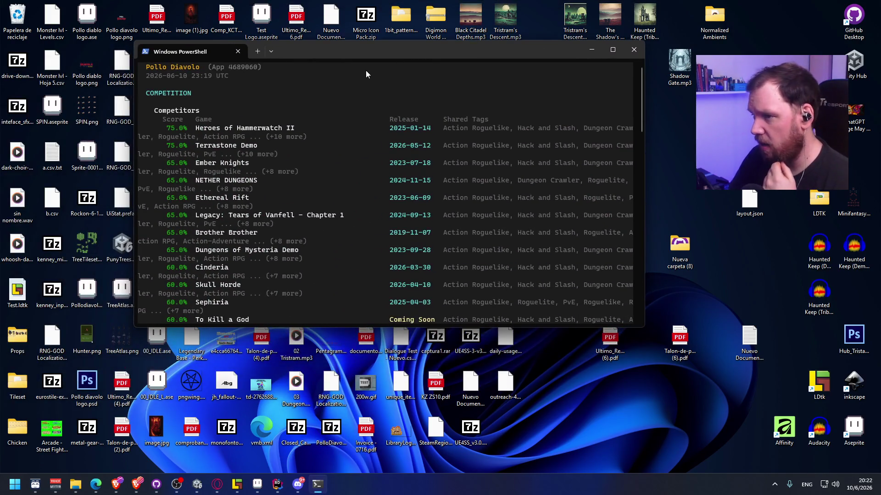
key("super+Up")
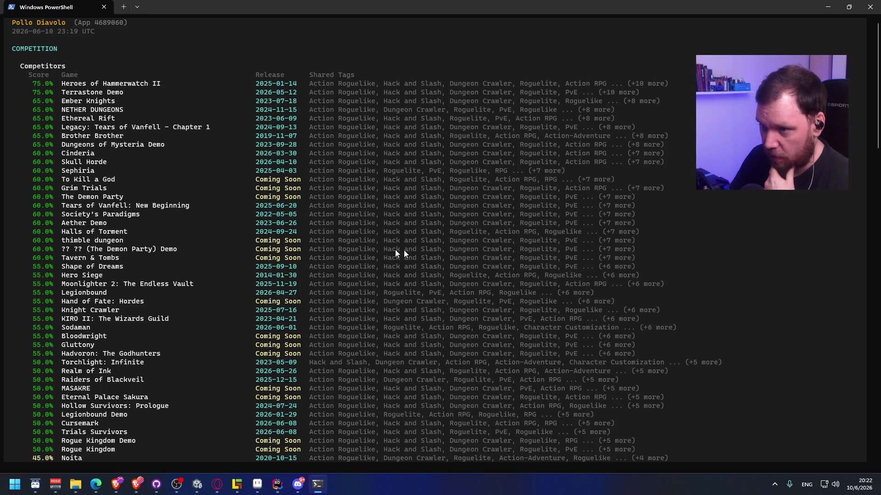
left_click_drag(65, 177, 118, 177)
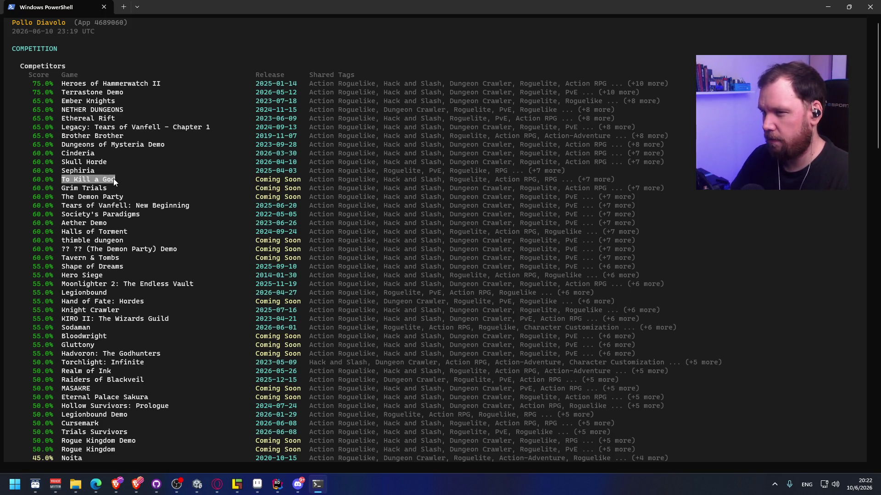
key("ctrl+c")
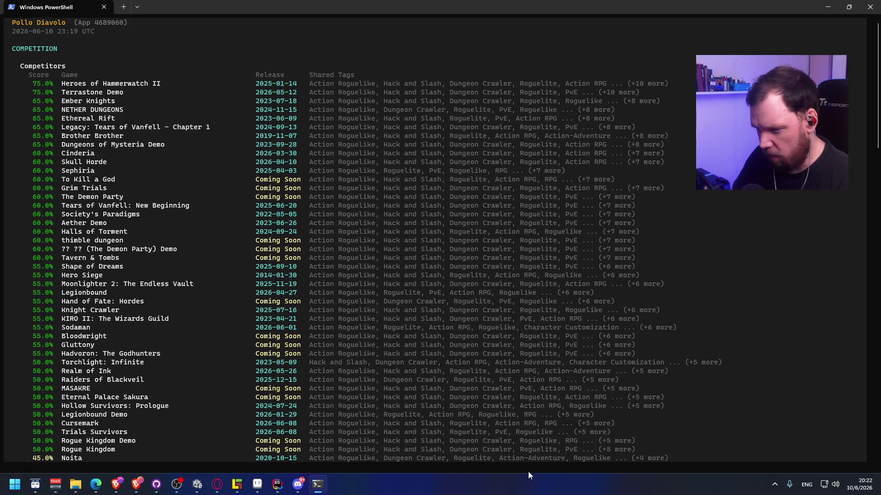
Back in Opera, search the Steam store for To Kill a God and open the To Kill a God Demo page.
left_click(217, 484)
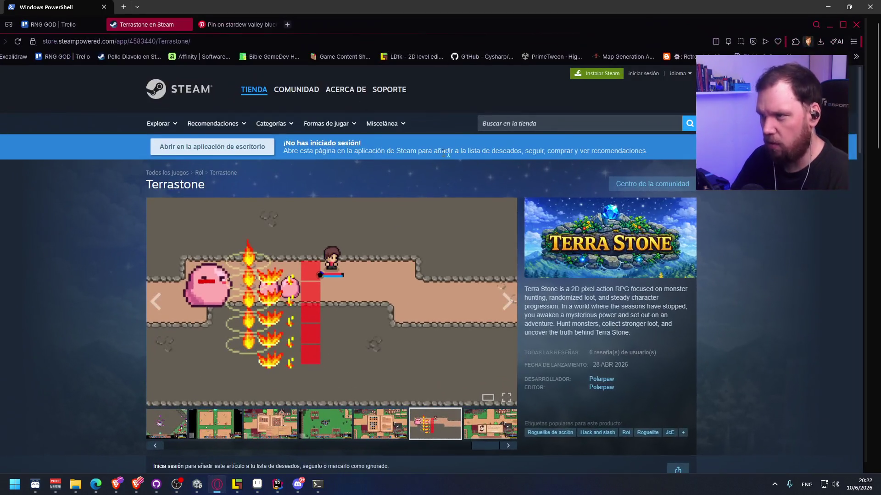
left_click(571, 123)
key("ctrl+v")
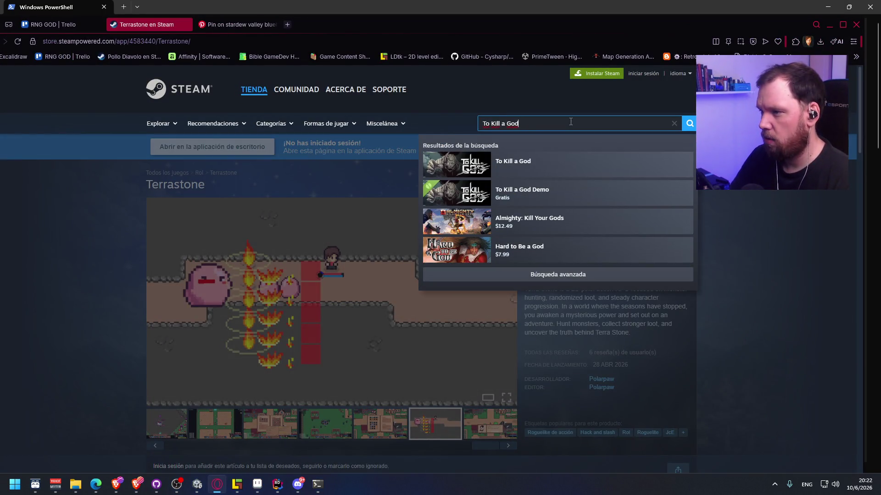
key("Down")
key("Down")
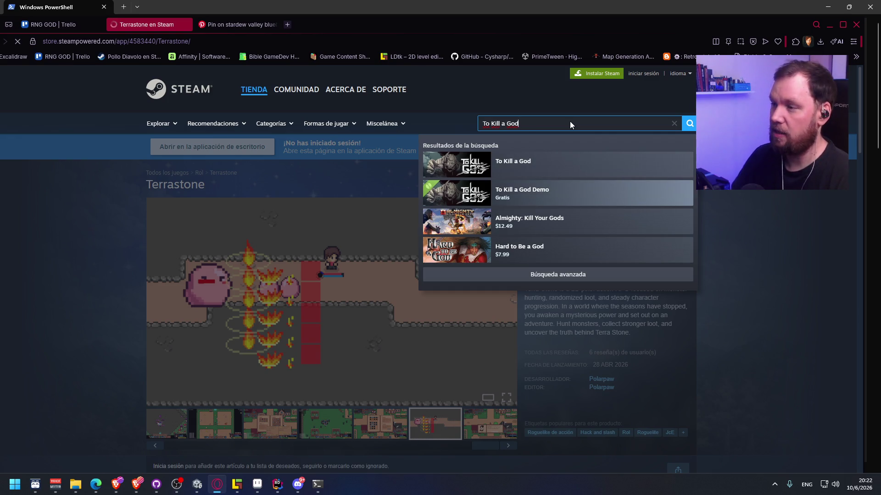
key("Return")
Glance over the demo page and play its gameplay trailer full screen.
scroll(163, 318, "down", 5)
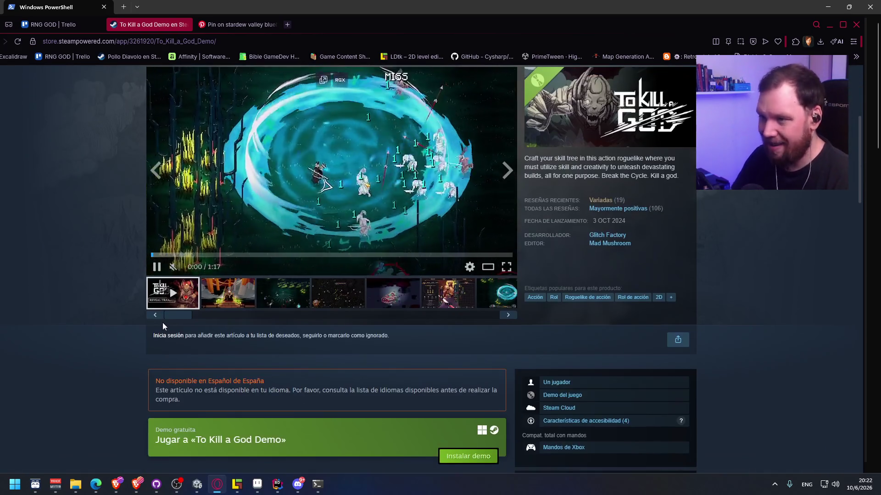
scroll(162, 324, "up", 2)
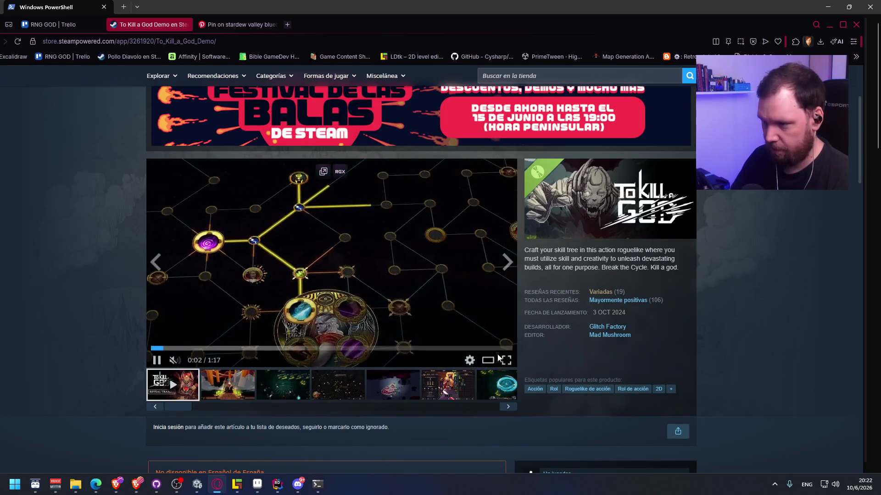
left_click(506, 362)
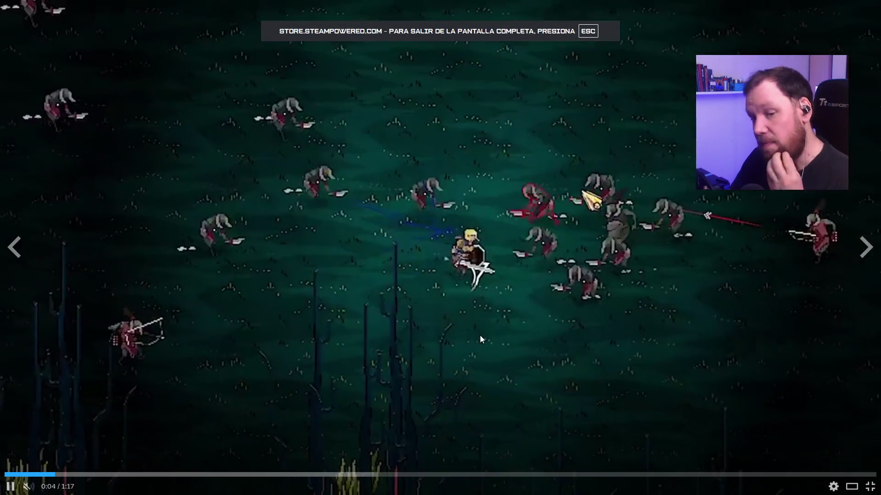
Unmute the To Kill a God Demo trailer, then pause it at 0:39 and exit fullscreen.
mouse_move(25, 487)
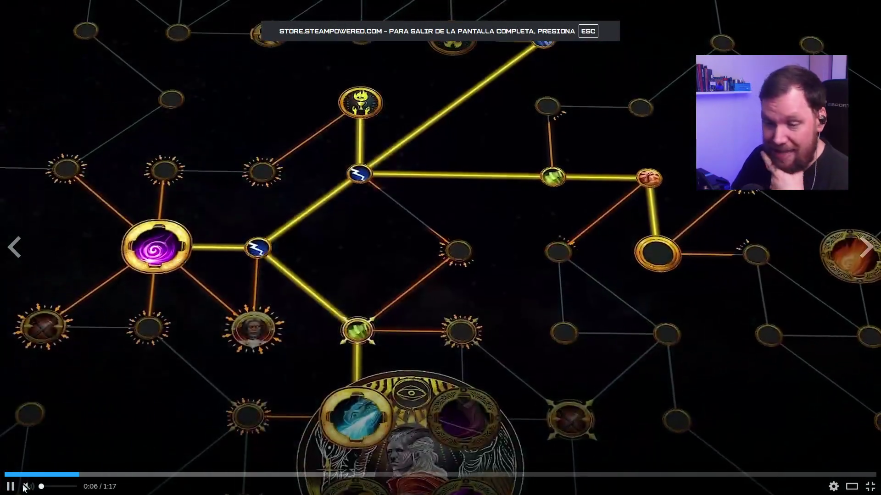
left_click(48, 486)
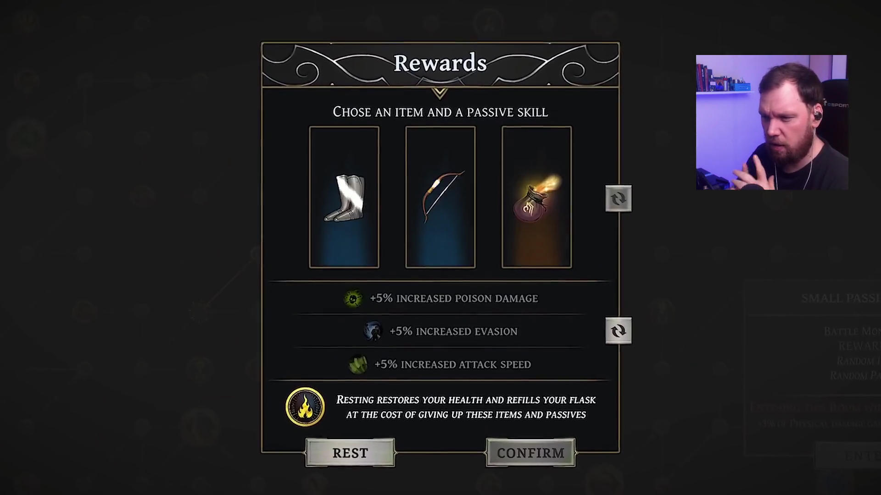
mouse_move(137, 386)
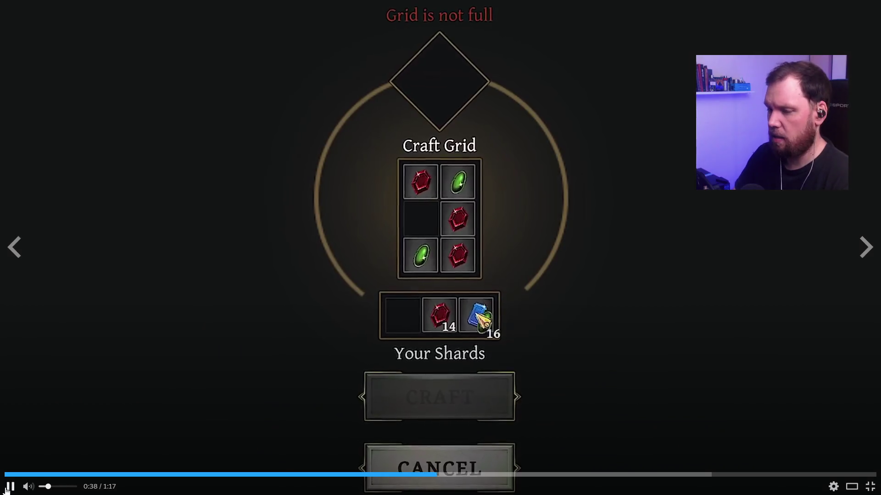
left_click(8, 487)
key("Escape")
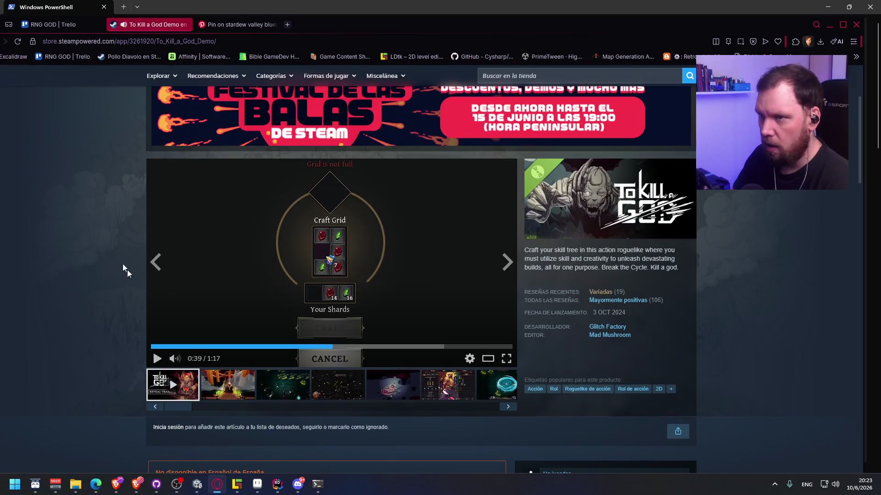
mouse_move(317, 484)
left_click(297, 442)
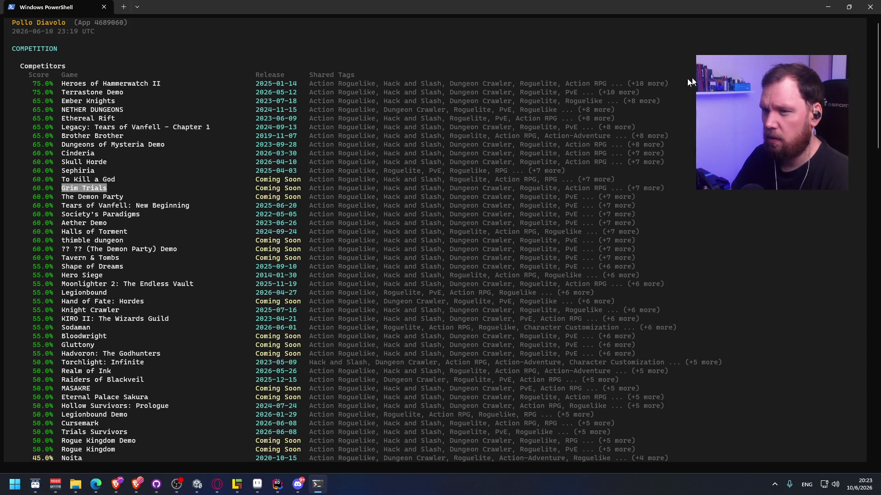
left_click(828, 7)
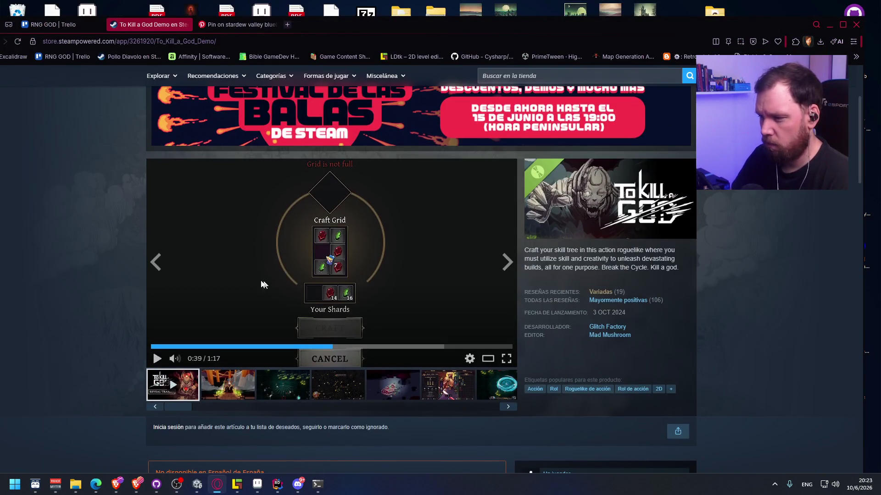
scroll(274, 287, "down", 3)
scroll(223, 323, "up", 5)
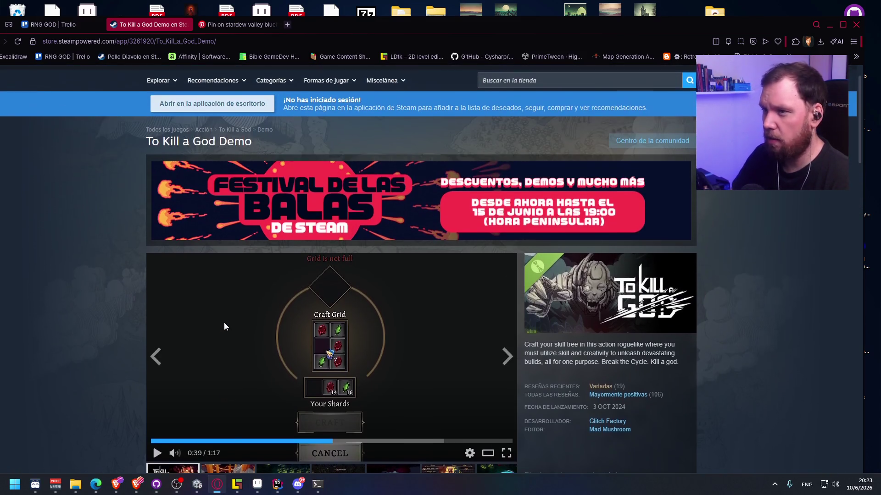
scroll(225, 326, "down", 5)
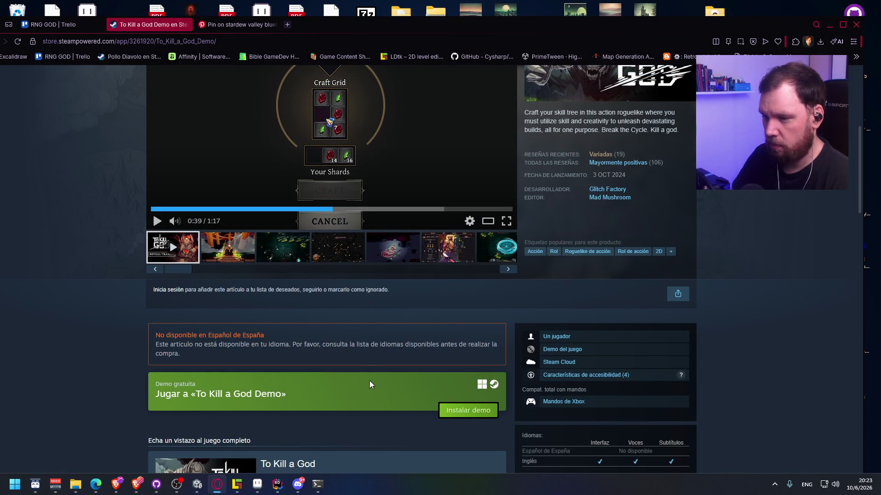
scroll(370, 385, "up", 6)
Search the store for 'Grim Trials' and open the Grim Trials Demo page.
left_click(553, 120)
type("Grim Trials")
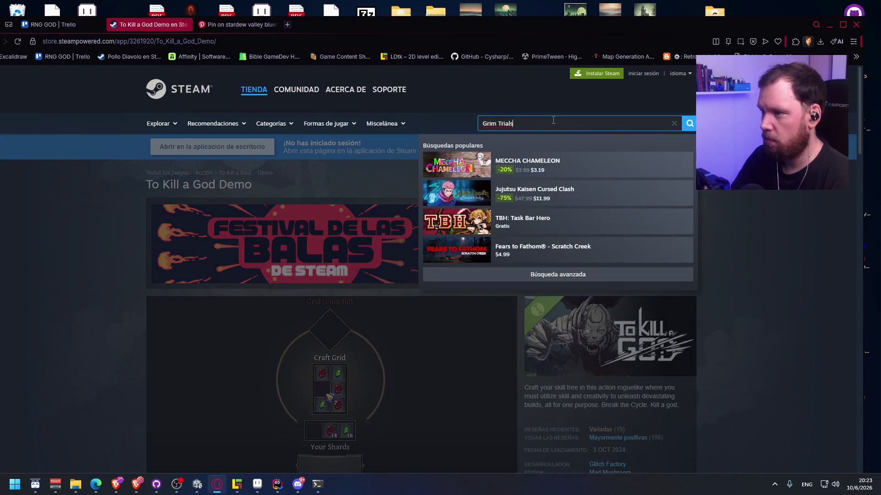
key("Down")
key("Down")
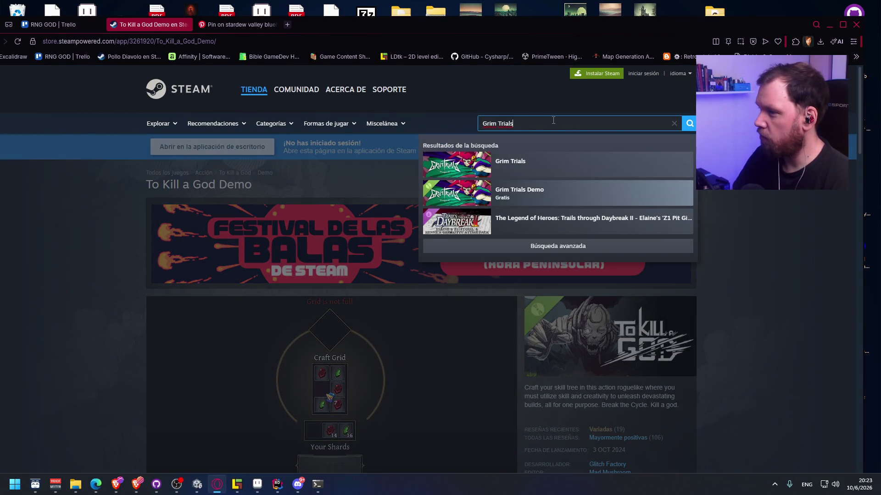
key("Return")
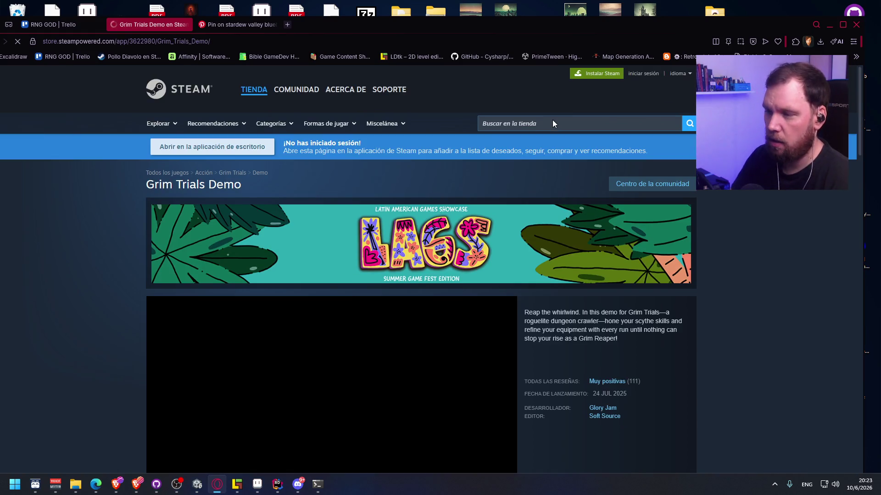
scroll(154, 280, "down", 5)
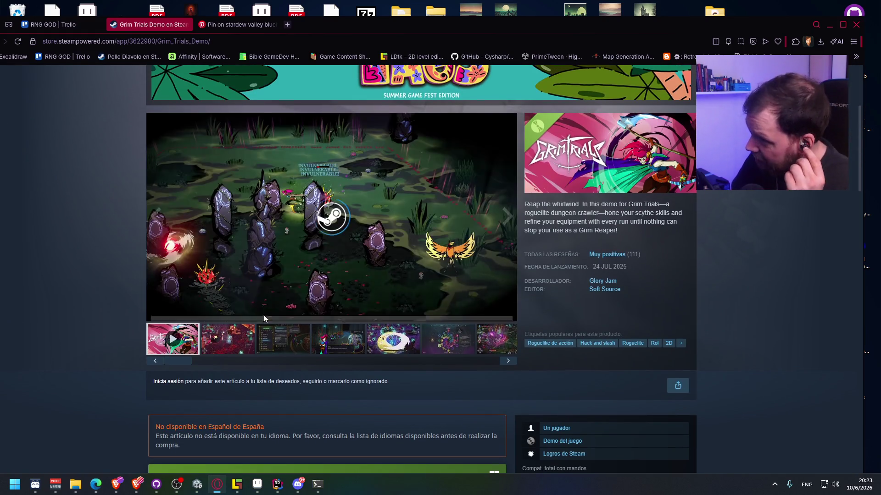
Browse the gallery's eye, skill tree, dog dialogue and combat screenshots.
left_click(344, 340)
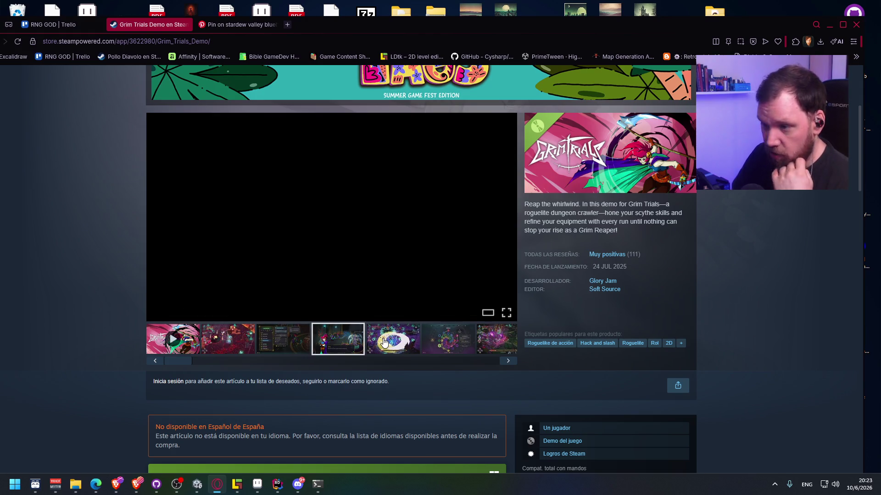
left_click(386, 339)
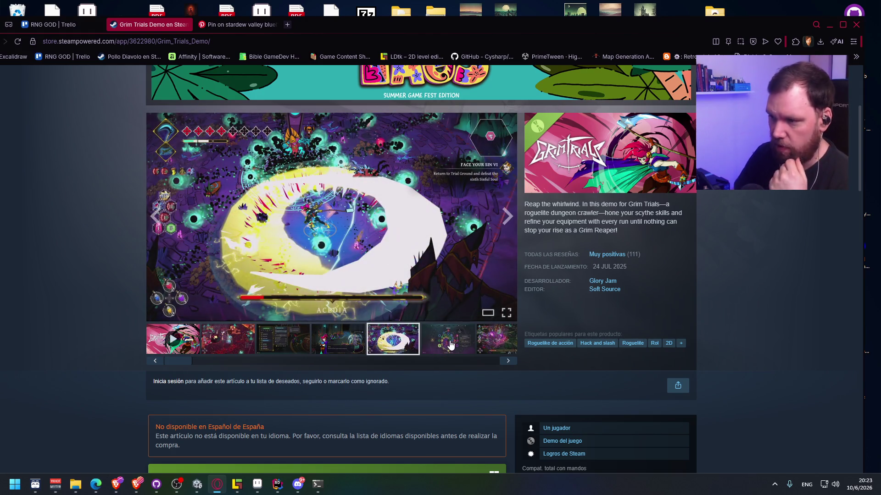
left_click(450, 345)
left_click(503, 342)
left_click(271, 339)
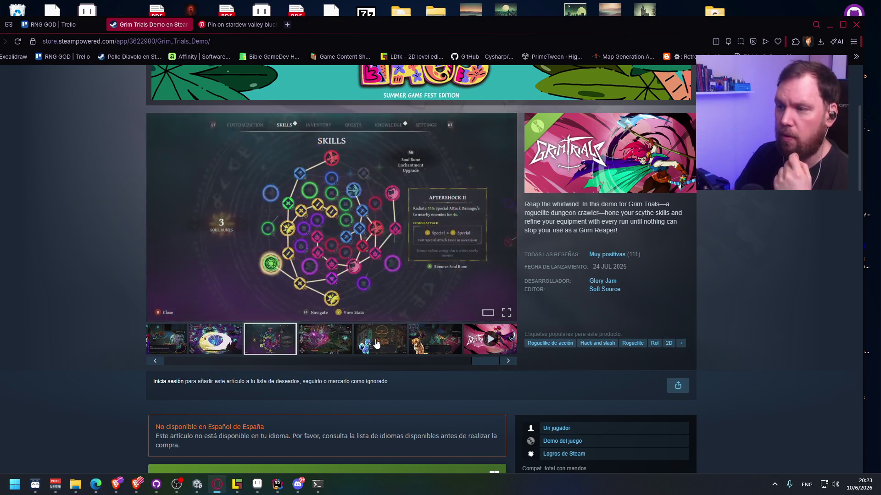
left_click(375, 343)
left_click(324, 341)
left_click(271, 344)
Revisit the combat, dog dialogue and skill tree screenshots in the gallery.
scroll(369, 199, "up", 1)
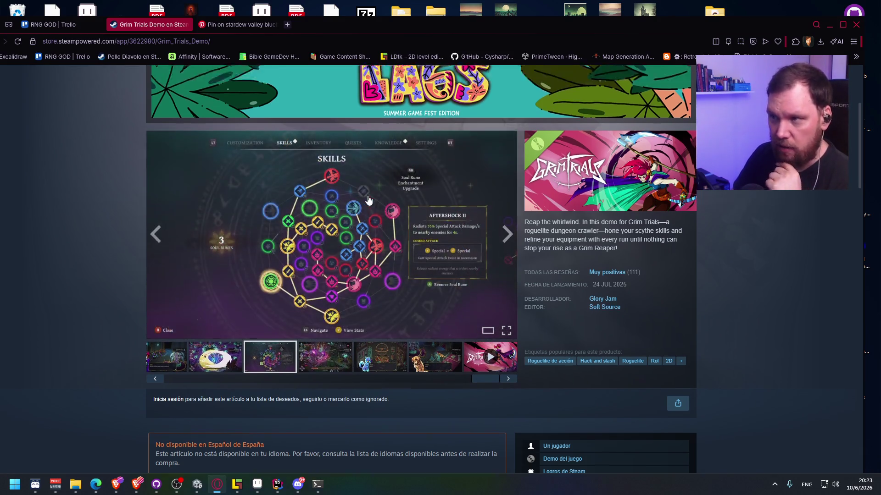
scroll(368, 200, "up", 2)
scroll(368, 230, "down", 2)
left_click(325, 340)
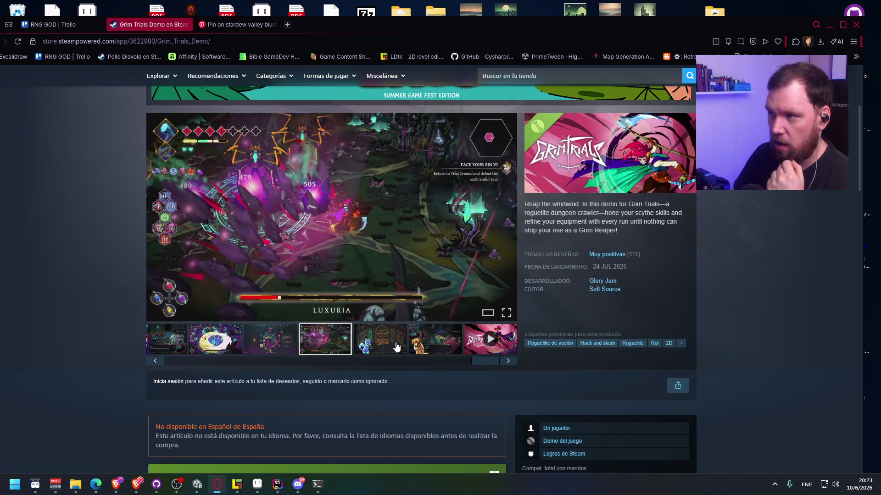
left_click(397, 347)
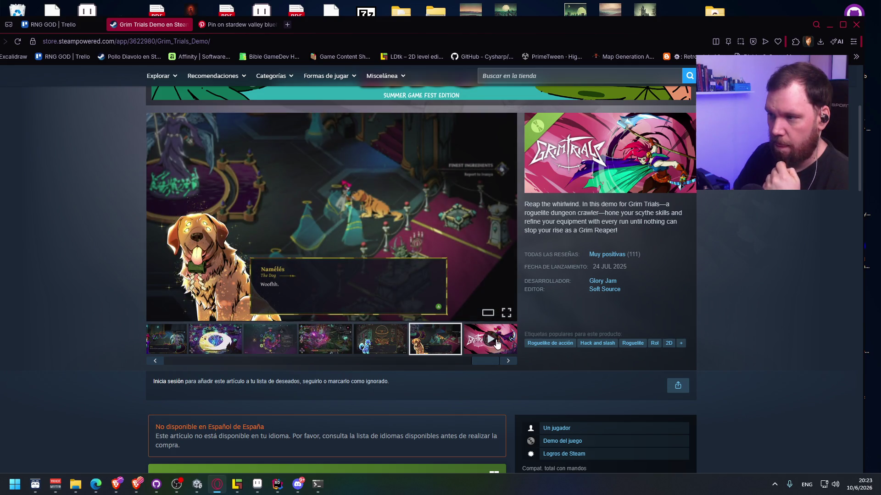
left_click(391, 344)
left_click(276, 344)
scroll(278, 344, "down", 4)
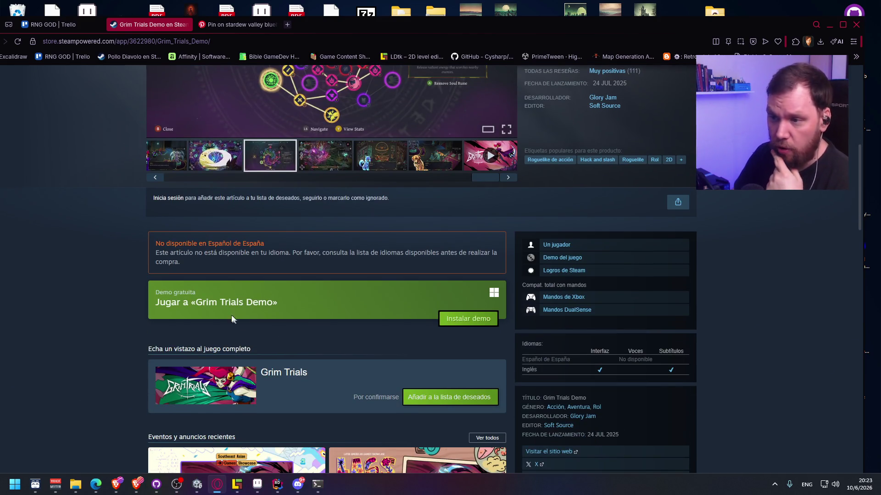
Scroll down the Grim Trials Demo page to its description and system requirements.
scroll(282, 250, "up", 7)
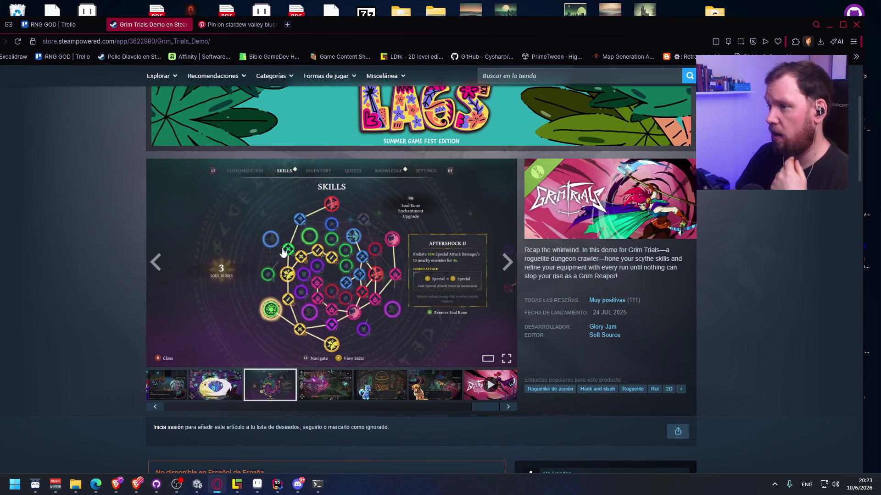
scroll(283, 253, "down", 5)
scroll(283, 252, "down", 3)
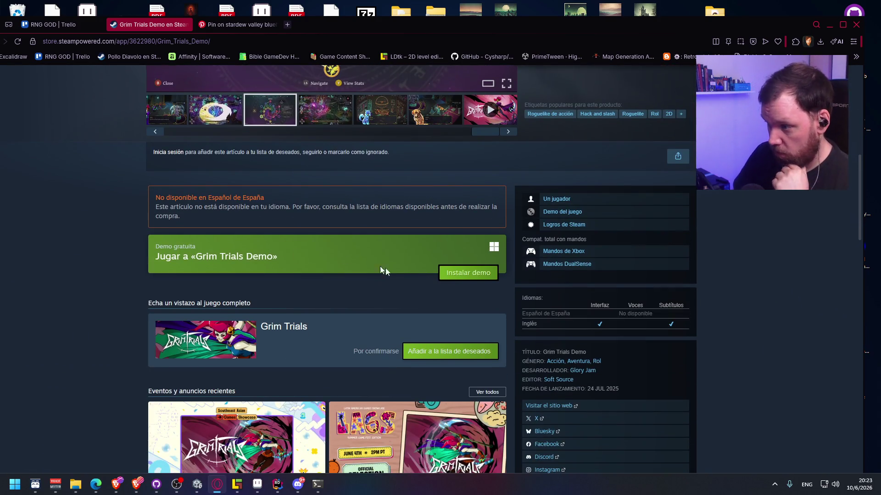
scroll(651, 371, "down", 4)
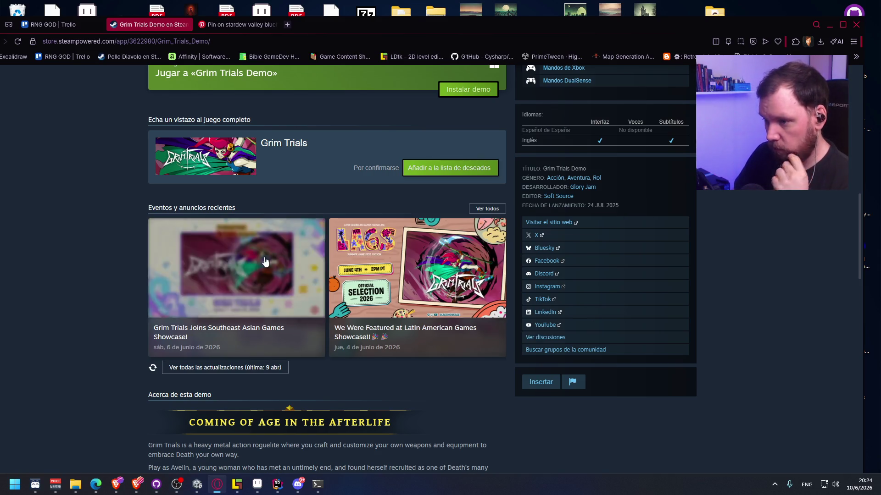
scroll(531, 339, "down", 4)
scroll(532, 339, "down", 5)
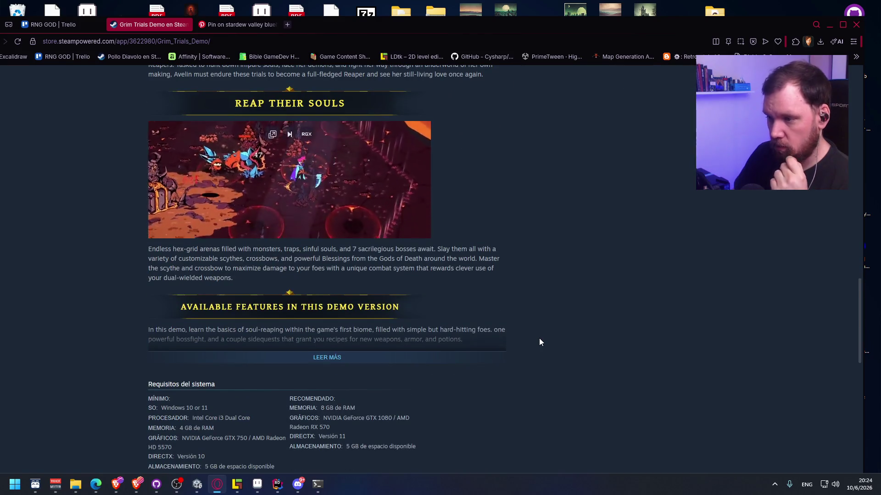
Expand the full demo description with 'Leer más', then minimize the browser to the desktop.
left_click(456, 354)
scroll(414, 316, "down", 1)
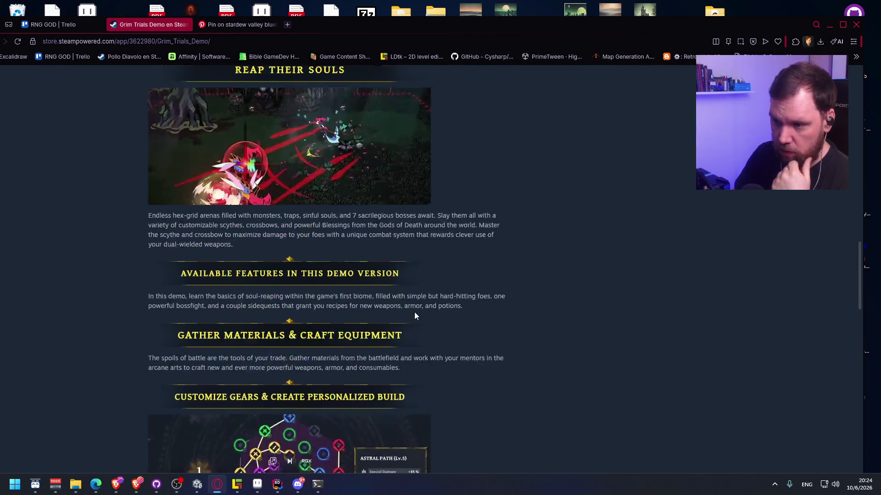
scroll(415, 315, "up", 6)
scroll(414, 312, "up", 10)
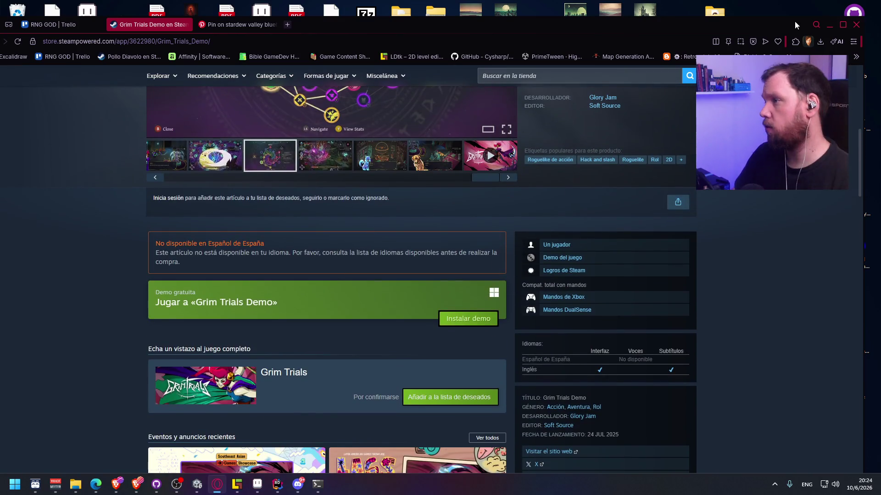
left_click(829, 24)
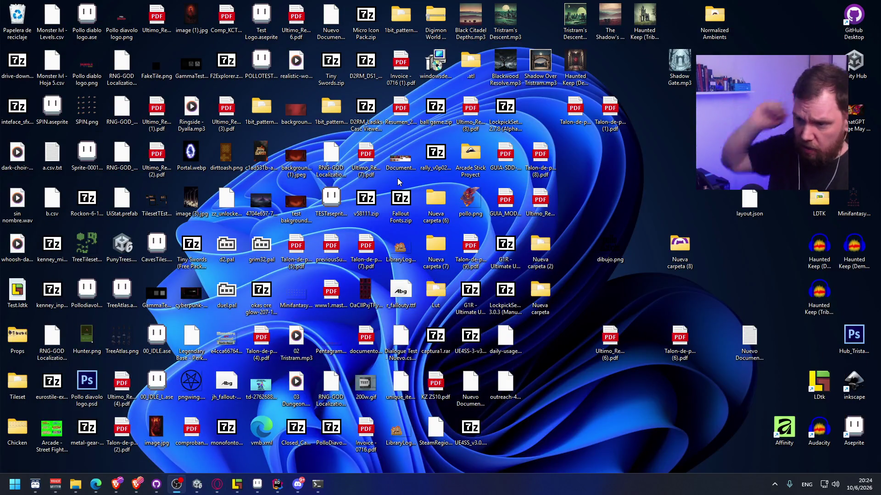